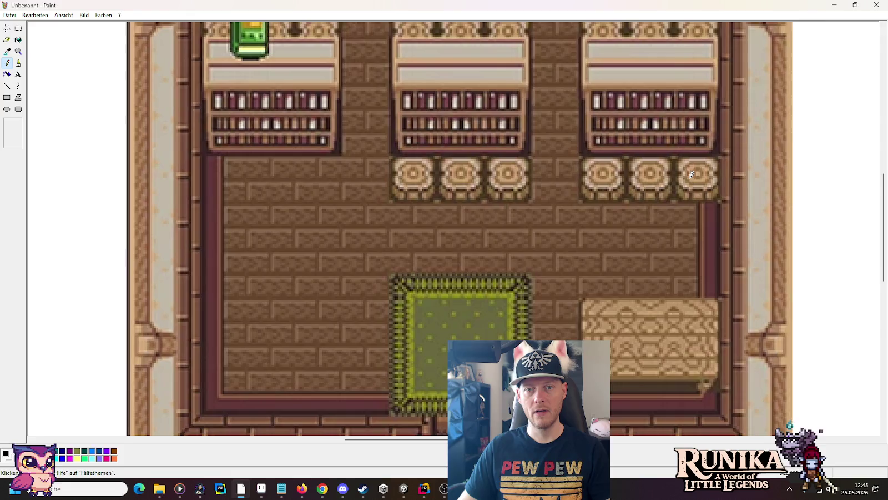
# - Switch from Paint to the browser's 'alttp library' image results, then to the Unity editor
pyautogui.click(322, 488)
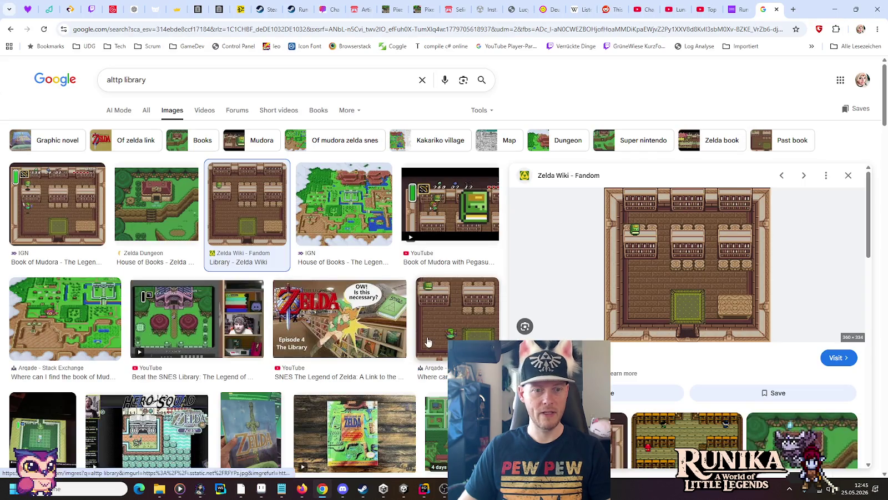
pyautogui.click(403, 489)
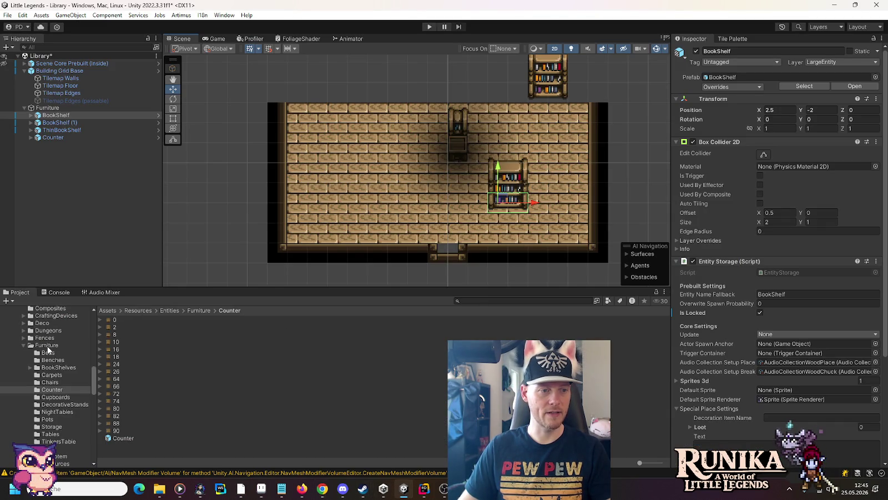
# - Drag a ForestChair from Furniture > Chairs into the Library scene and tick Is Locked
pyautogui.click(47, 346)
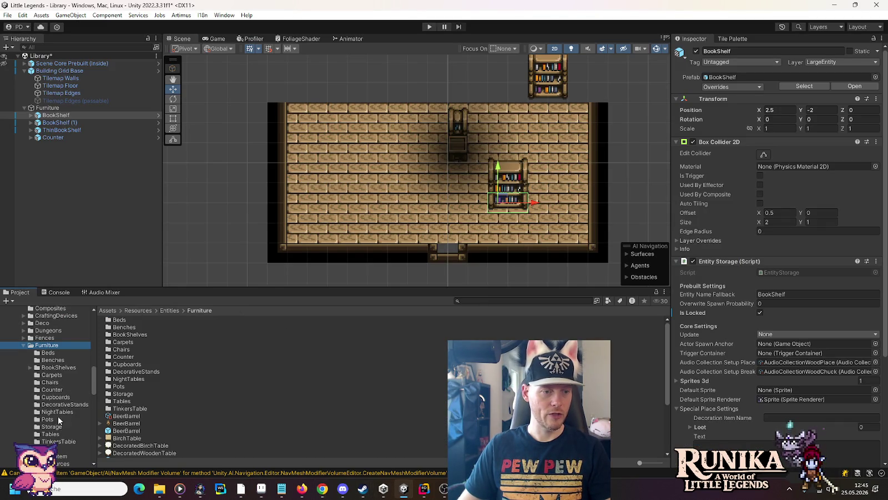
pyautogui.scroll(-5, 161, 413)
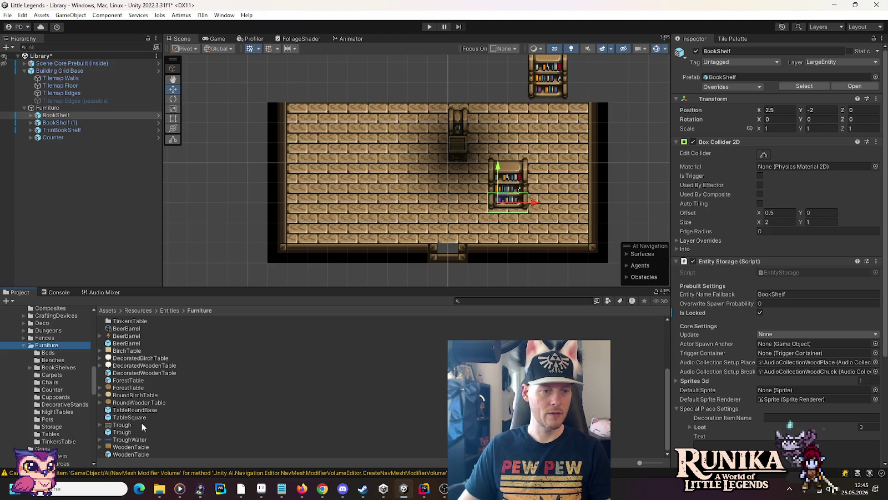
pyautogui.scroll(1, 141, 422)
pyautogui.scroll(-1, 141, 422)
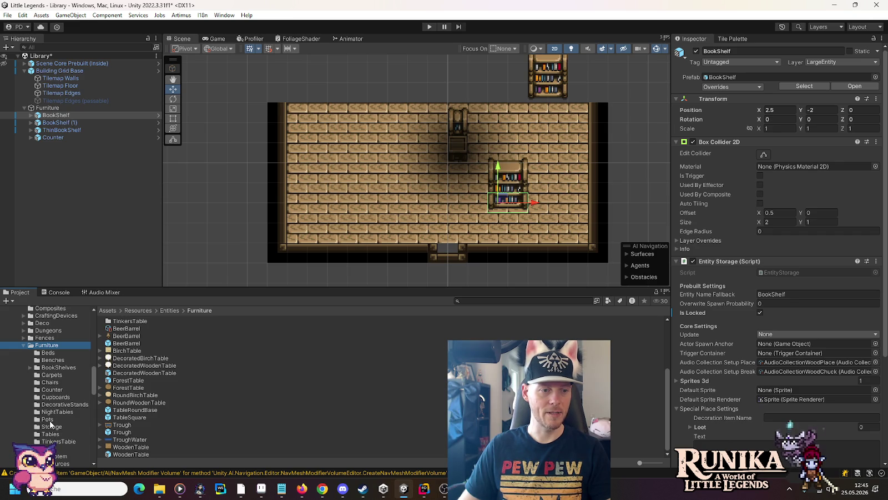
pyautogui.click(58, 382)
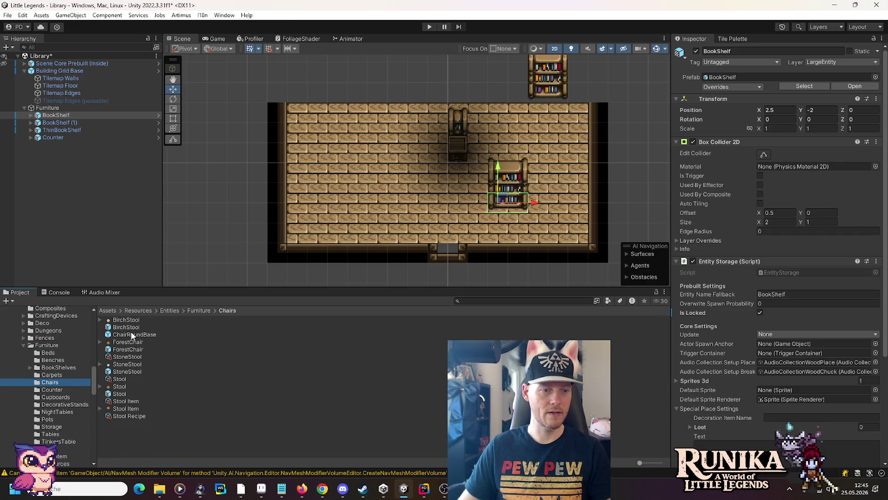
pyautogui.moveTo(126, 350); pyautogui.dragTo(86, 155)
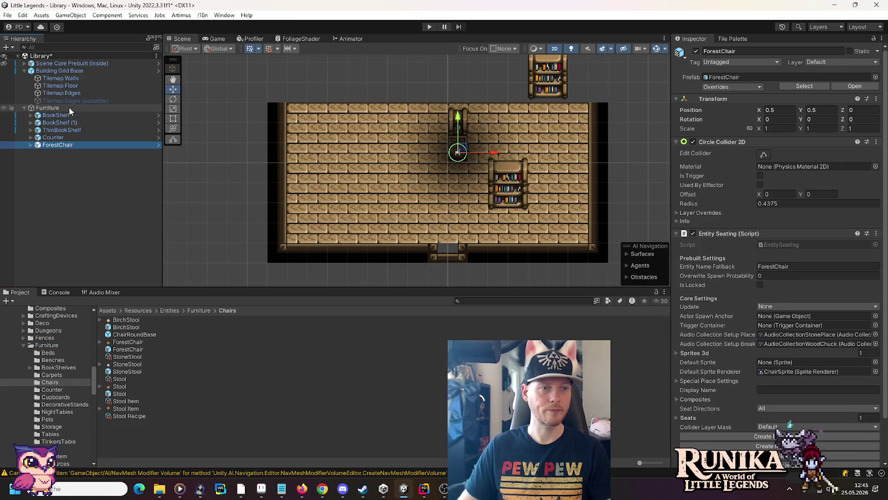
pyautogui.click(760, 285)
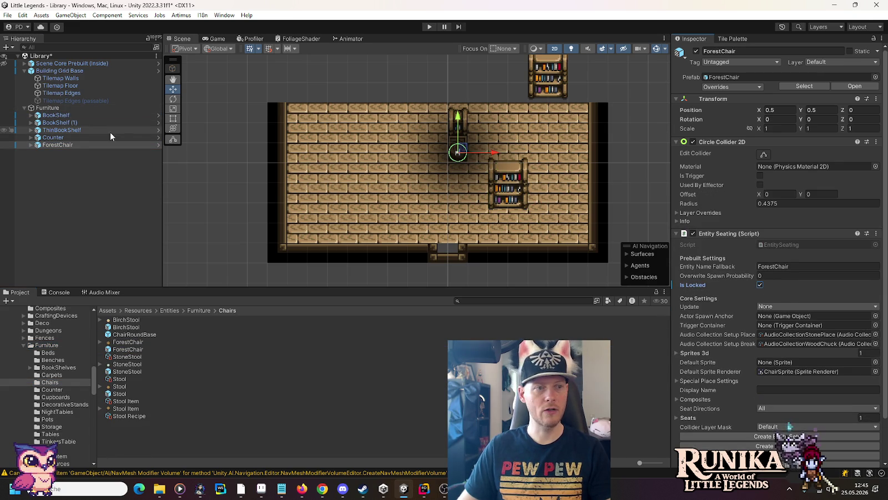
# - Move the ForestChair below the bookshelf and add a duplicate beside it
pyautogui.click(80, 138)
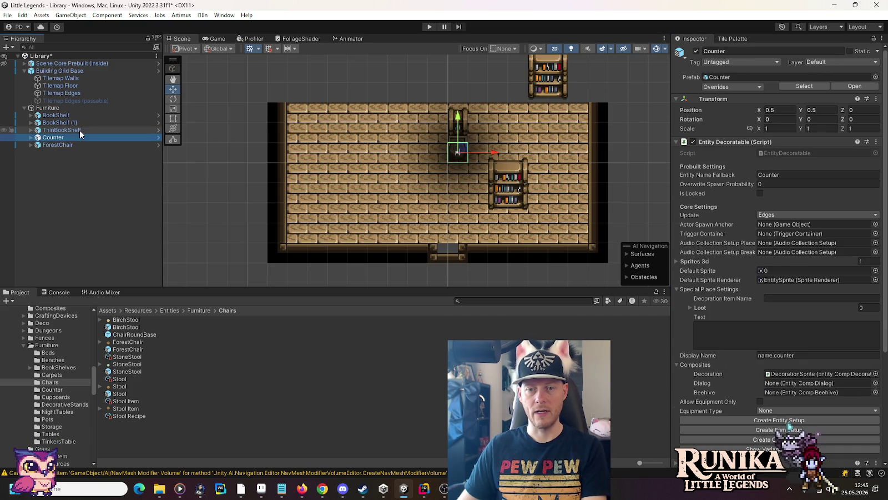
pyautogui.click(760, 193)
pyautogui.click(86, 116)
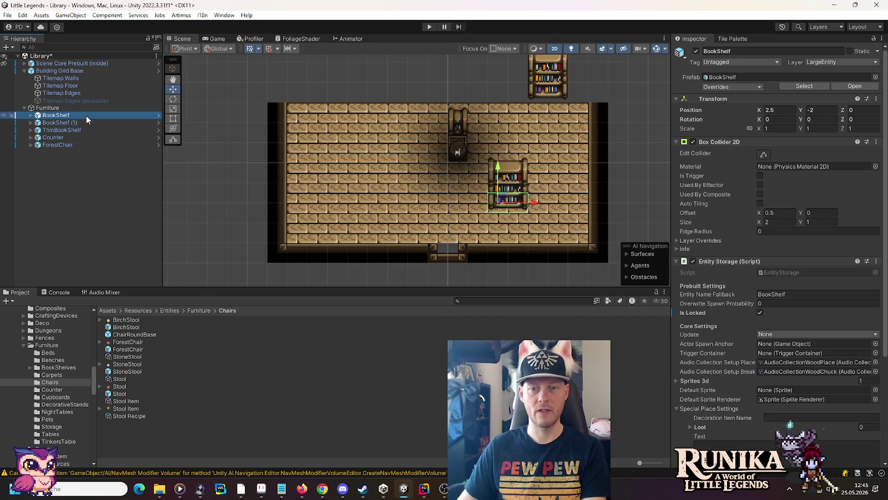
pyautogui.press('Down')
pyautogui.press('Down')
pyautogui.press('Down')
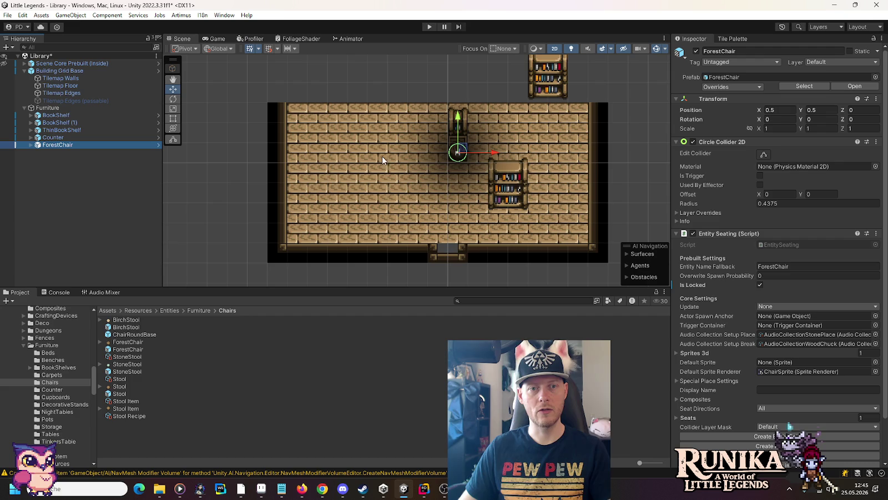
pyautogui.moveTo(458, 152)
pyautogui.mouseDown()
pyautogui.moveTo(501, 223)
pyautogui.moveTo(557, 222)
pyautogui.mouseUp()
pyautogui.hotkey('ctrl', 'd')
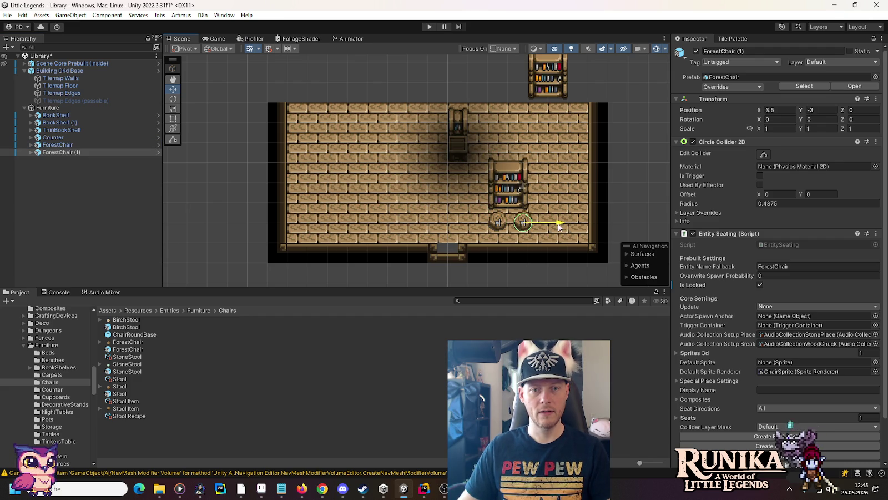
pyautogui.click(252, 217)
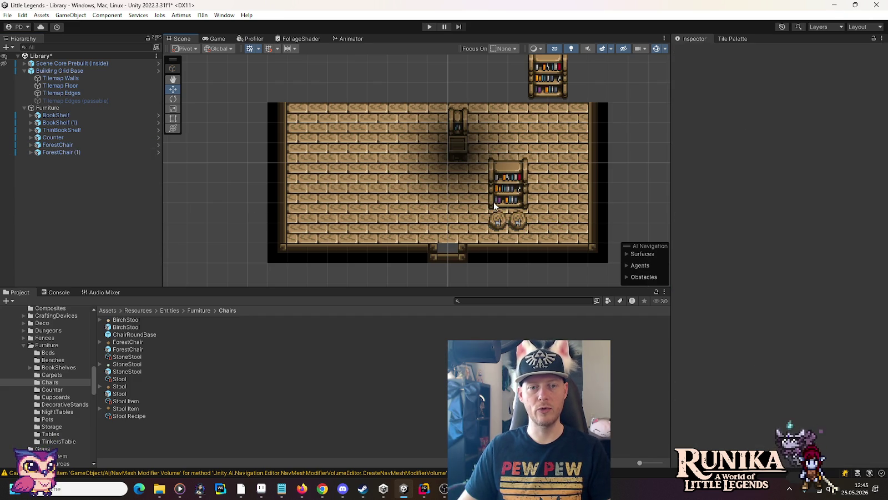
# - Flip between the Google Images library reference and the Unity scene, ending on Paint's copy
pyautogui.hotkey('alt', 'Tab')
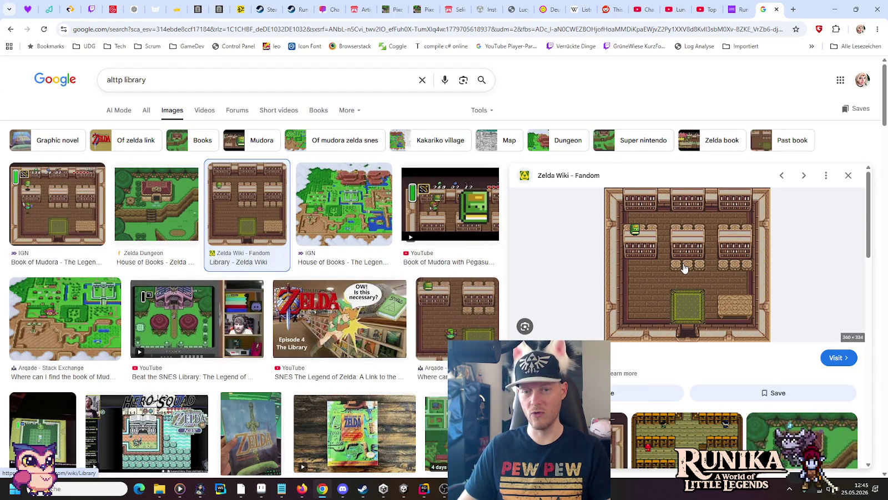
pyautogui.hotkey('alt', 'Tab')
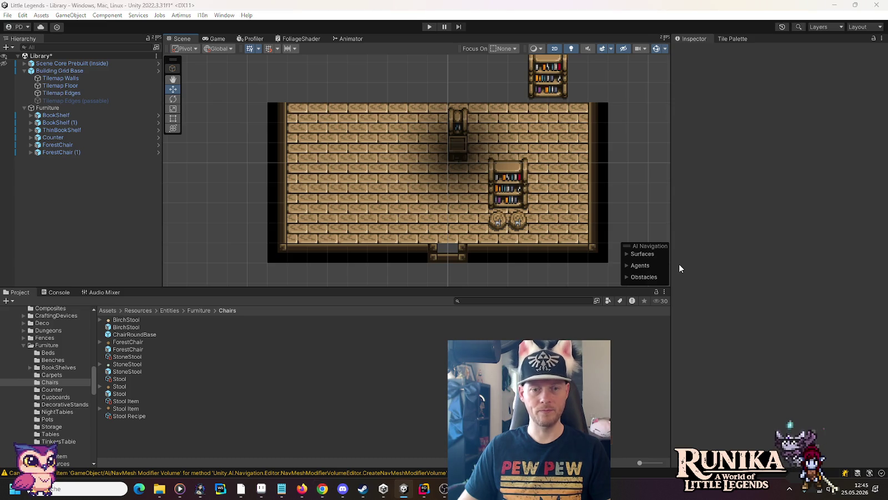
pyautogui.hotkey('alt', 'Tab')
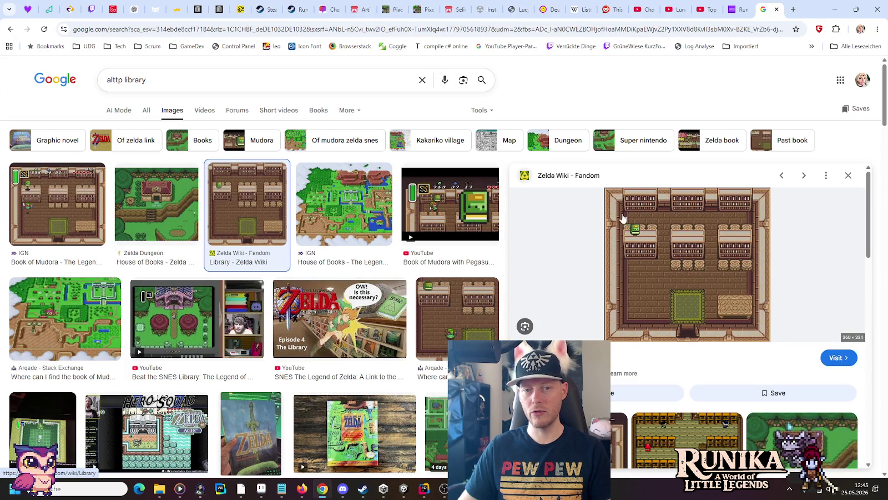
pyautogui.hotkey('alt', 'Tab')
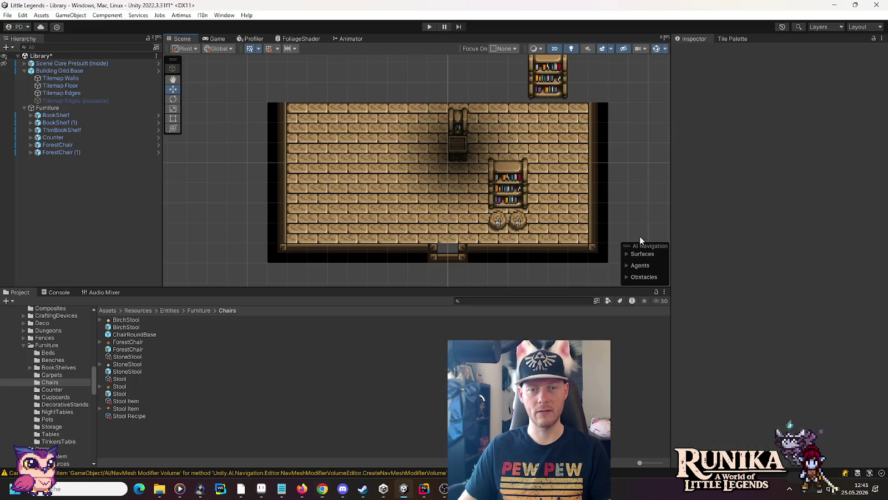
pyautogui.hotkey('alt', 'Tab')
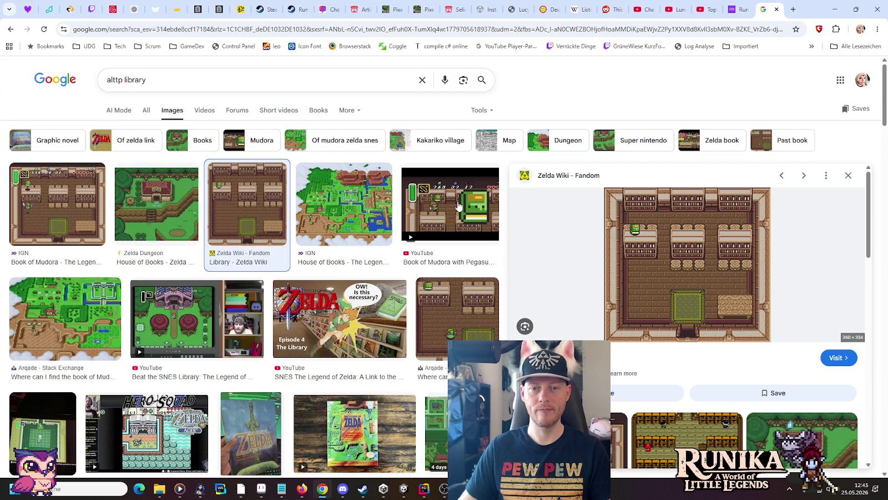
pyautogui.hotkey('alt', 'Tab')
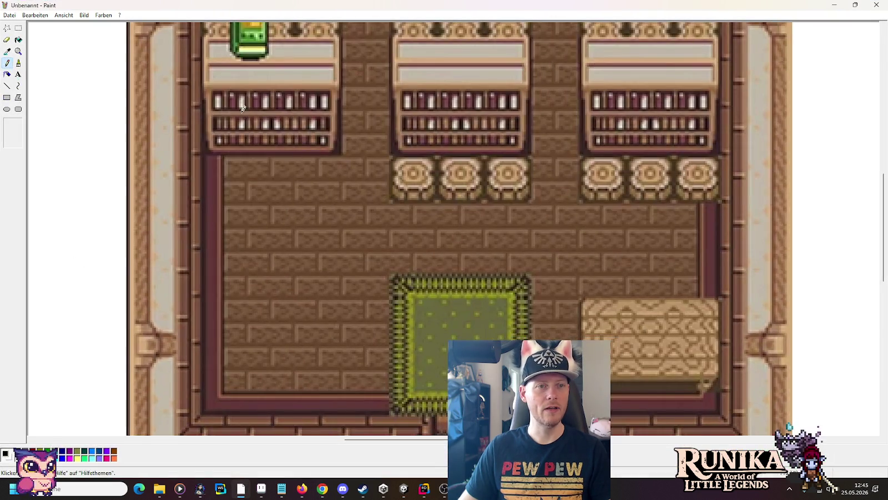
# - Scroll to the top of the Paint reference map, then return to the Unity editor
pyautogui.scroll(4, 240, 142)
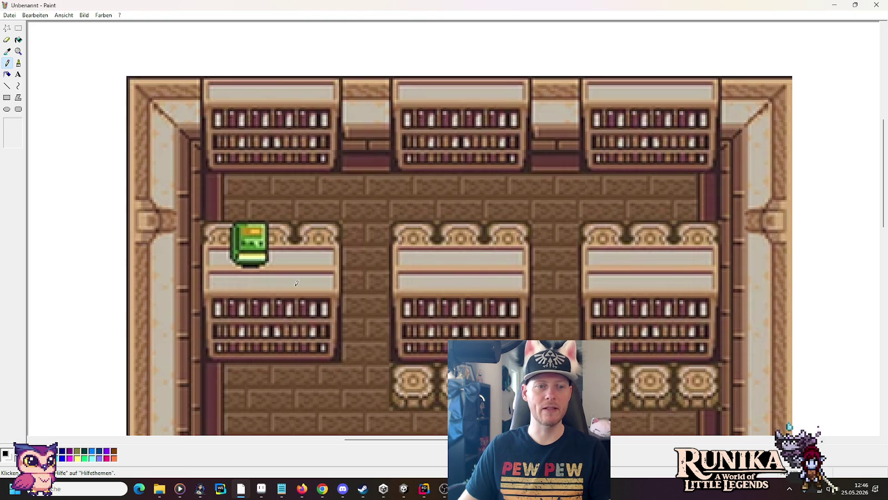
pyautogui.hotkey('alt', 'Tab')
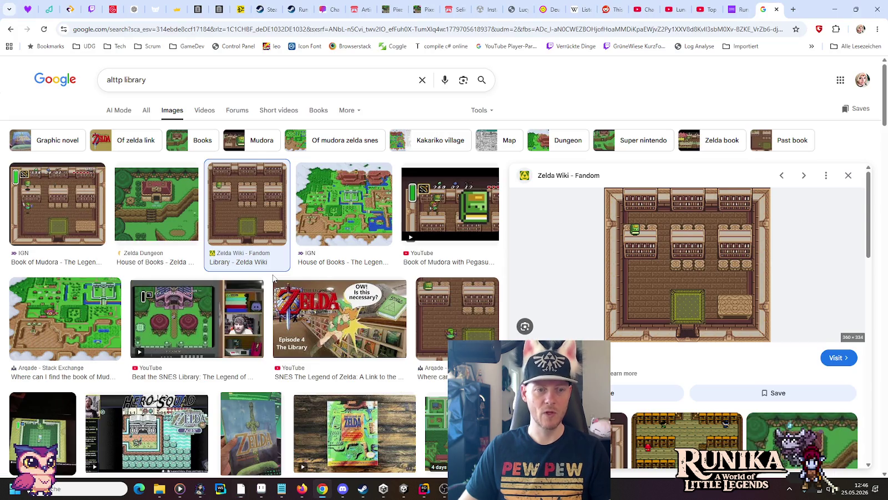
pyautogui.hotkey('alt', 'Tab')
pyautogui.click(274, 251)
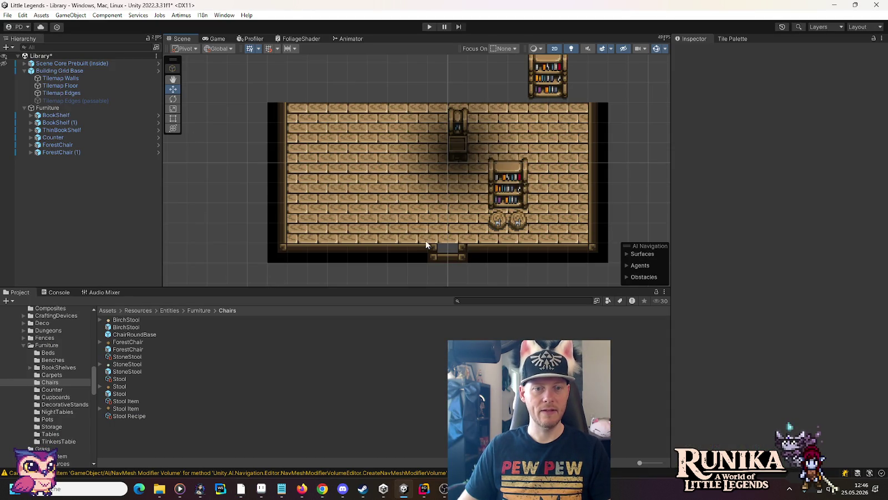
# - Move the Counter near the bottom wall and place a first copy one tile higher
pyautogui.click(55, 138)
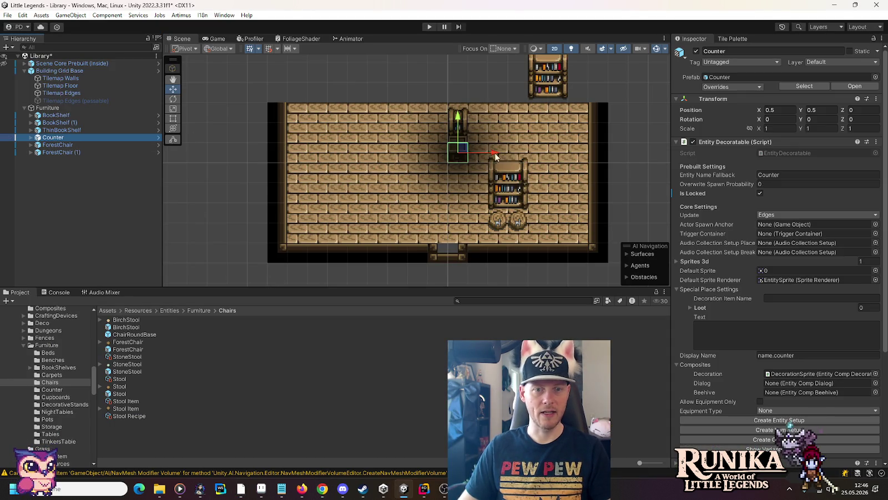
pyautogui.moveTo(463, 149)
pyautogui.mouseDown()
pyautogui.moveTo(428, 193)
pyautogui.moveTo(422, 250)
pyautogui.mouseUp()
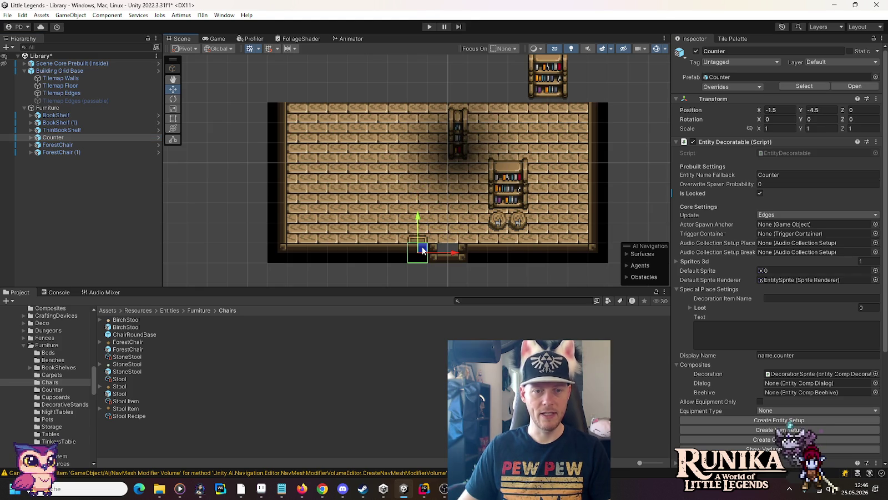
pyautogui.hotkey('ctrl', 'd')
pyautogui.moveTo(421, 217); pyautogui.dragTo(417, 200)
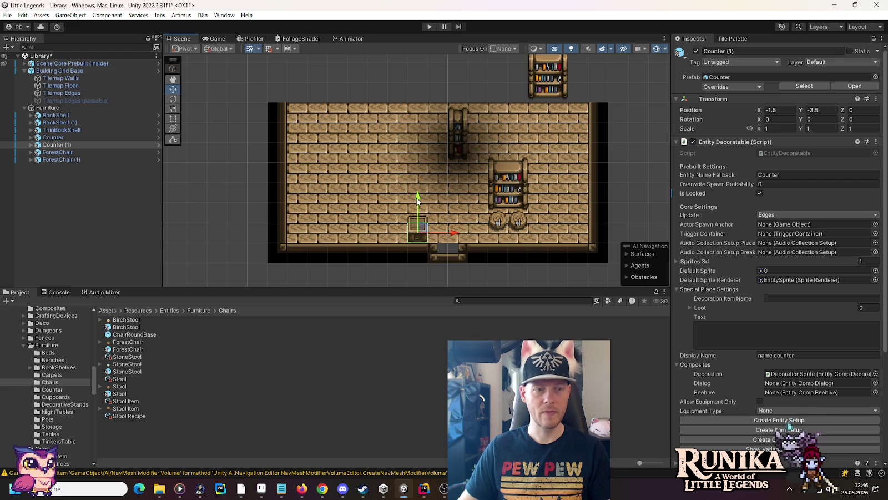
pyautogui.click(99, 138)
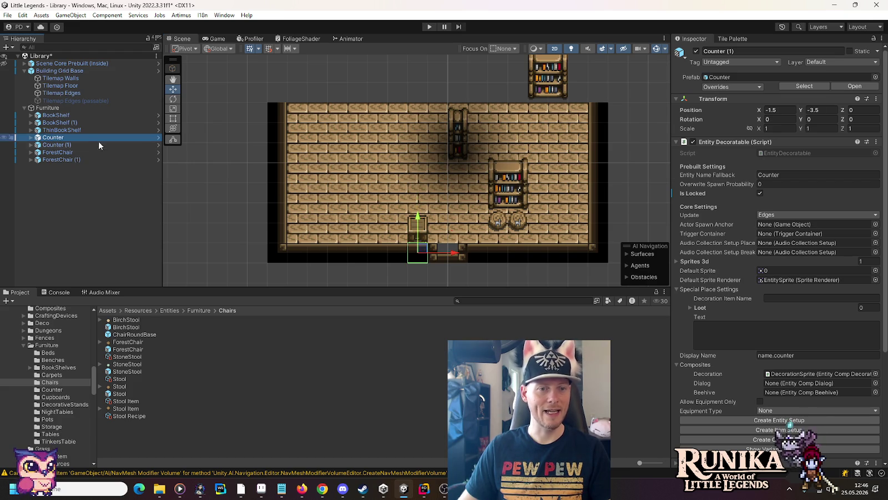
pyautogui.moveTo(419, 233)
pyautogui.mouseDown()
pyautogui.moveTo(410, 197)
pyautogui.moveTo(399, 210)
pyautogui.moveTo(380, 190)
pyautogui.moveTo(420, 180)
pyautogui.moveTo(417, 158)
pyautogui.mouseUp()
# - Duplicate the Counter copies and set them in tile steps to complete the L-shaped counter
pyautogui.click(416, 227)
pyautogui.hotkey('ctrl', 'd')
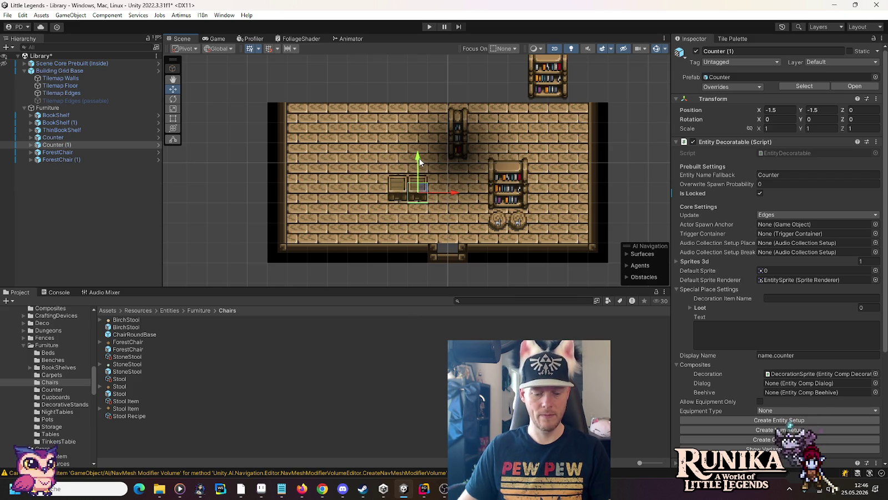
pyautogui.hotkey('ctrl', 'd')
pyautogui.moveTo(417, 161); pyautogui.dragTo(419, 216)
pyautogui.hotkey('ctrl', 'd')
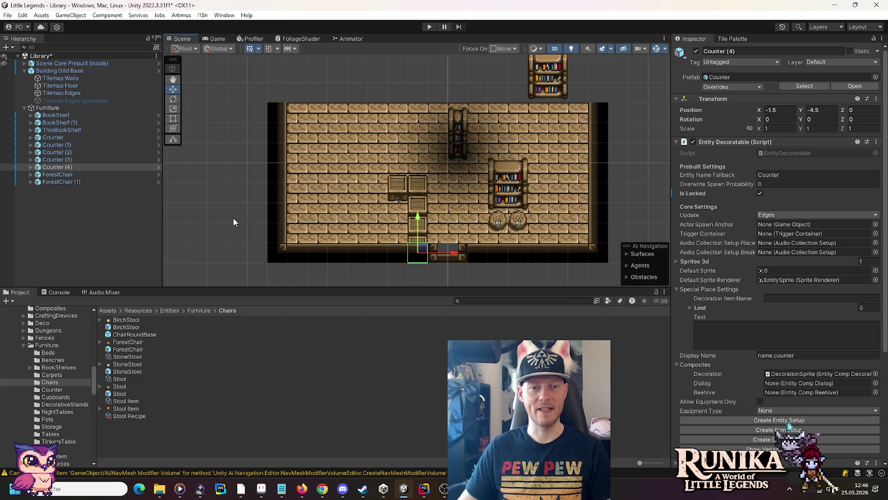
pyautogui.click(468, 132)
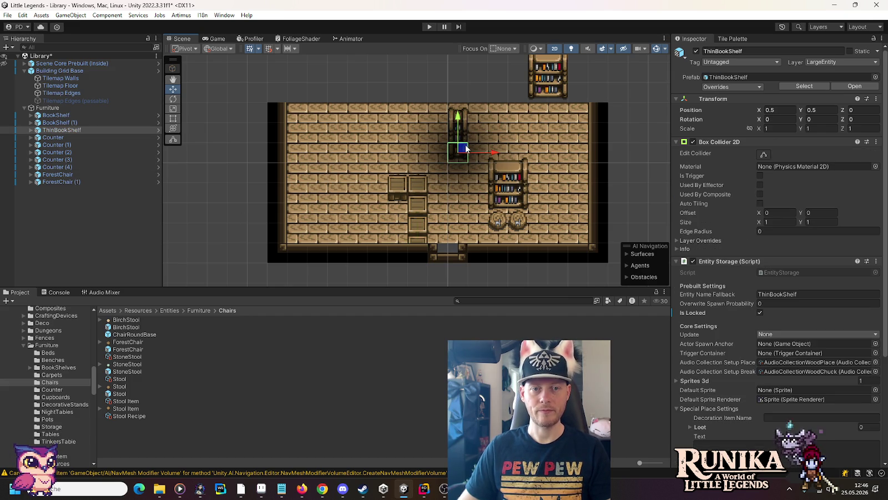
# - Lower the bookshelf onto the top wall, set a duplicate beside it, and move the thin bookshelf up
pyautogui.moveTo(463, 149); pyautogui.dragTo(543, 198)
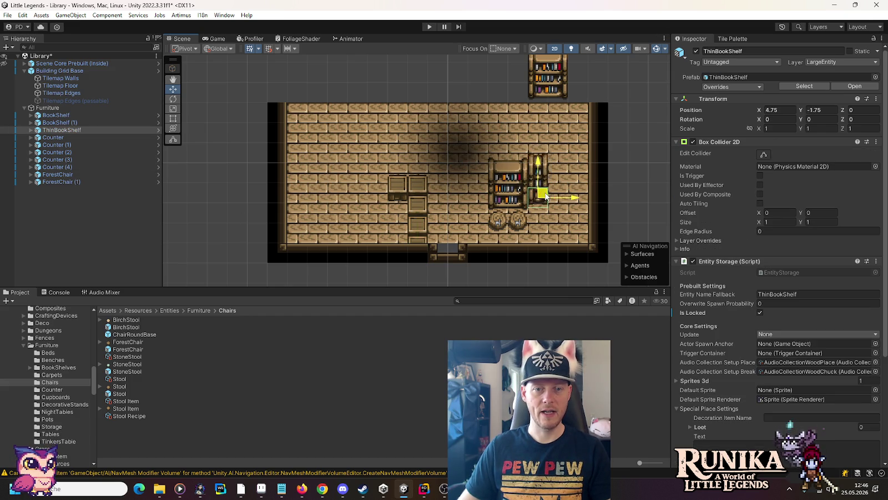
pyautogui.click(558, 78)
pyautogui.moveTo(558, 78)
pyautogui.mouseDown()
pyautogui.moveTo(504, 149)
pyautogui.moveTo(504, 123)
pyautogui.moveTo(466, 166)
pyautogui.mouseUp()
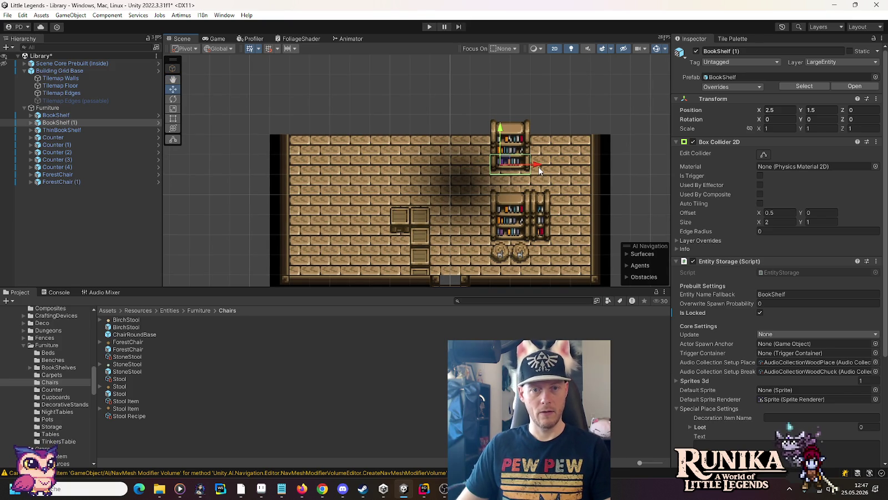
pyautogui.hotkey('ctrl', 'd')
pyautogui.moveTo(538, 166); pyautogui.dragTo(427, 170)
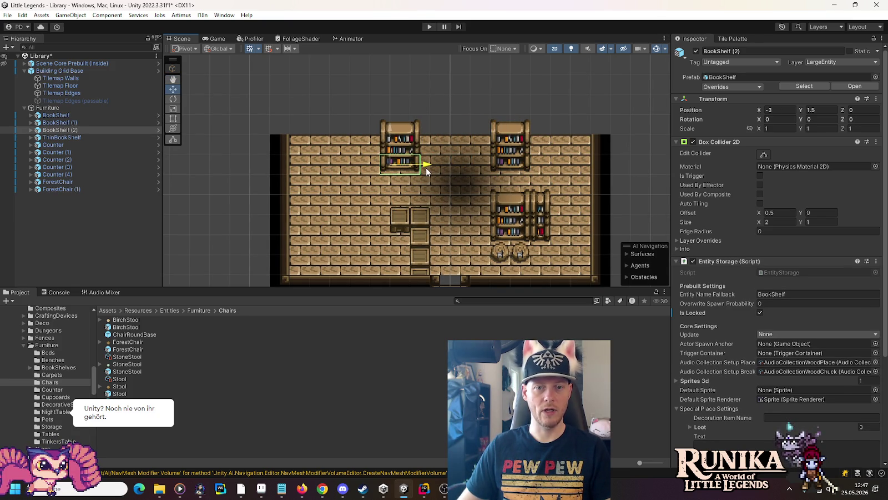
pyautogui.moveTo(427, 167); pyautogui.dragTo(576, 167)
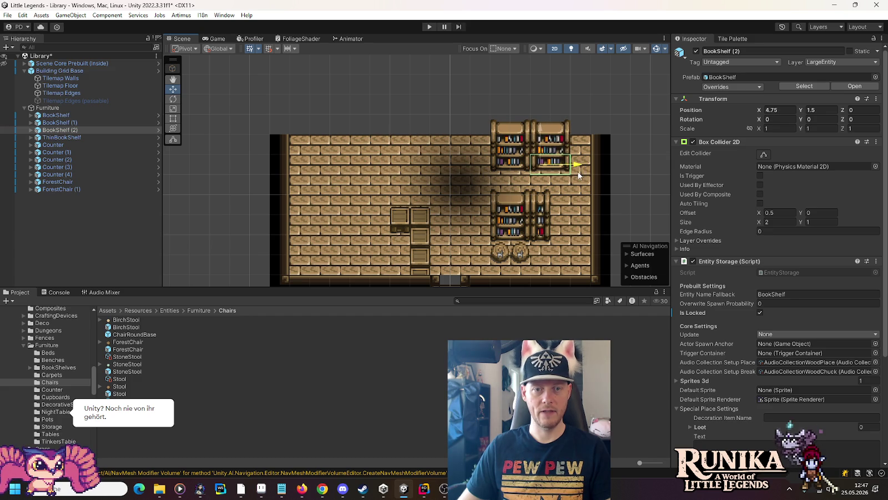
pyautogui.click(545, 228)
pyautogui.moveTo(545, 227)
pyautogui.mouseDown()
pyautogui.moveTo(464, 162)
pyautogui.moveTo(399, 163)
pyautogui.mouseUp()
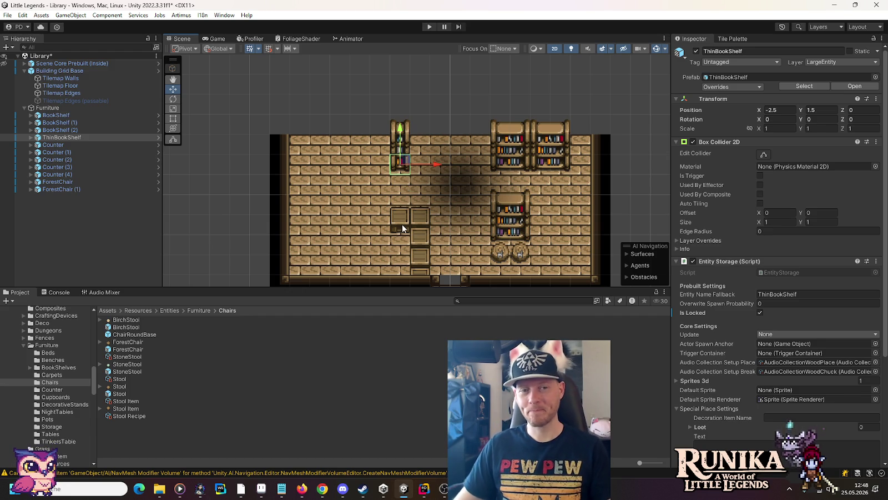
# - Zoom and pan the Scene view to recentre the whole library room for checking
pyautogui.scroll(-2, 402, 218)
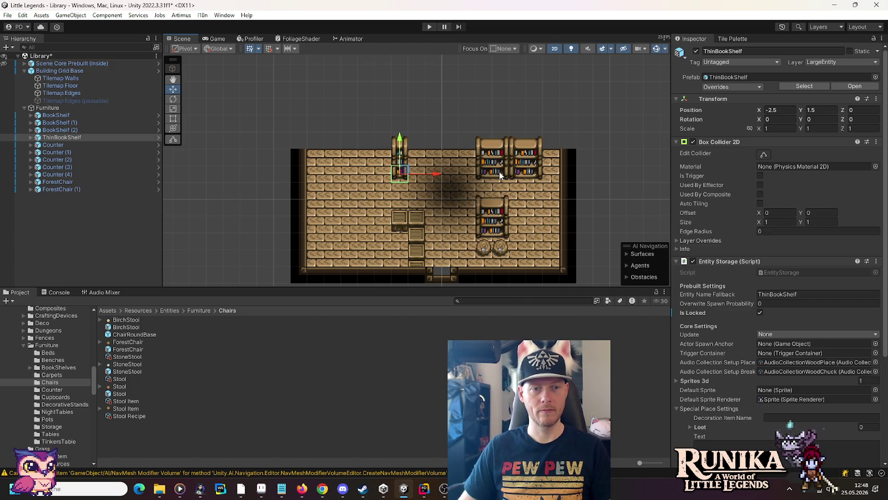
pyautogui.moveTo(394, 274); pyautogui.dragTo(402, 184)
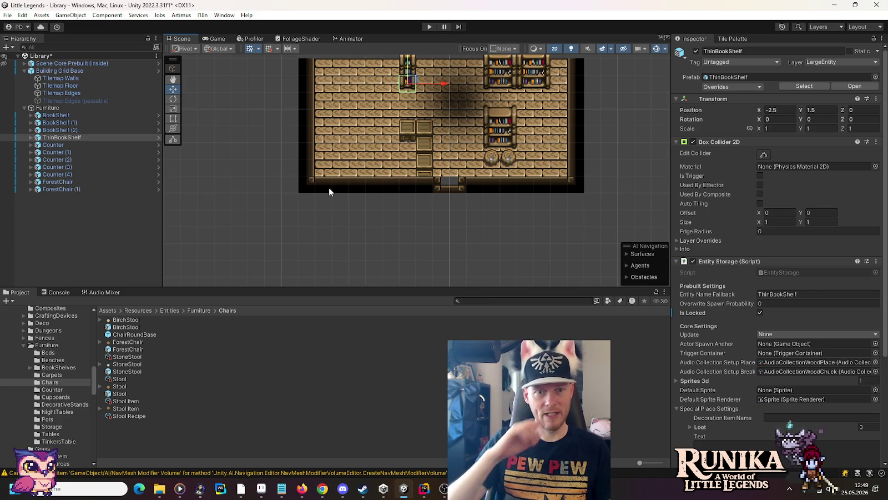
pyautogui.moveTo(343, 143); pyautogui.dragTo(328, 241)
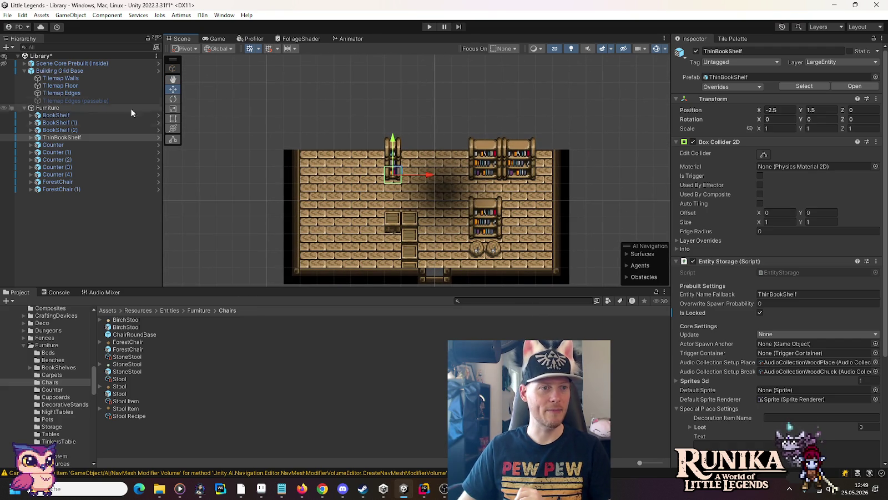
# - Target Tilemap Floor, open the Tile Palette, and switch to the WoodenStairs palette
pyautogui.click(81, 83)
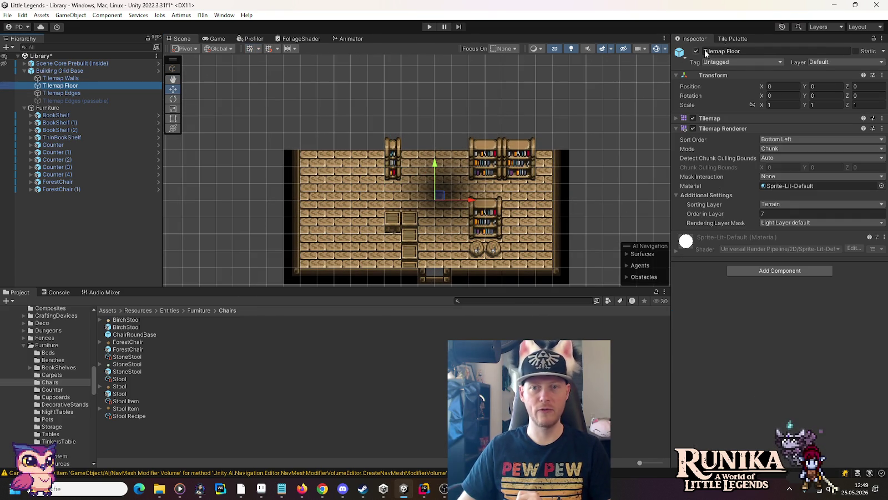
pyautogui.click(745, 38)
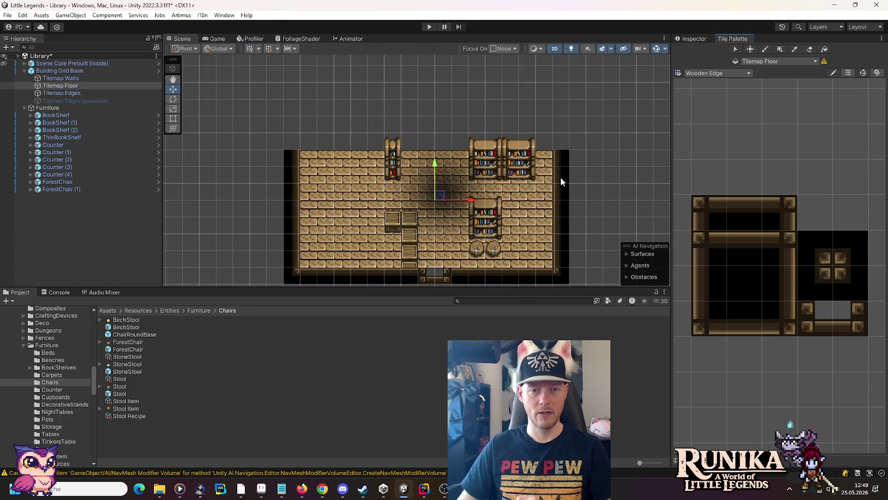
pyautogui.click(499, 169)
pyautogui.scroll(2, 487, 235)
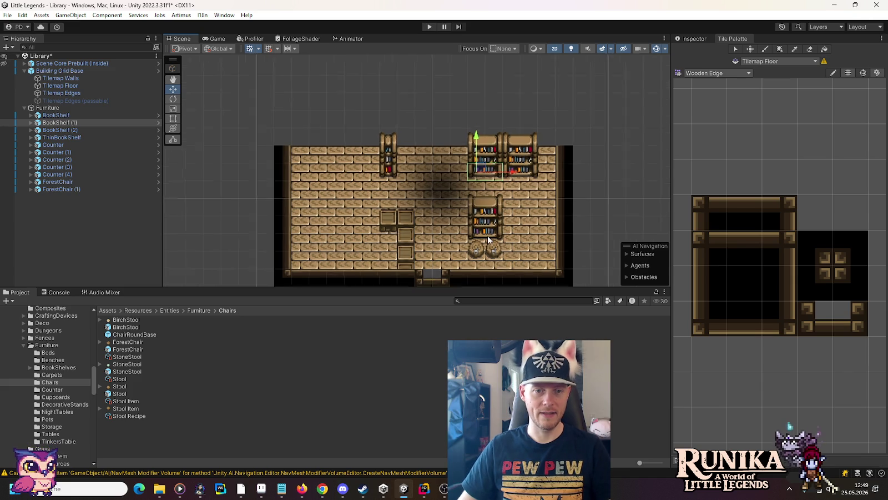
pyautogui.moveTo(499, 93)
pyautogui.mouseDown()
pyautogui.moveTo(499, 103)
pyautogui.moveTo(518, 55)
pyautogui.moveTo(511, 145)
pyautogui.mouseUp()
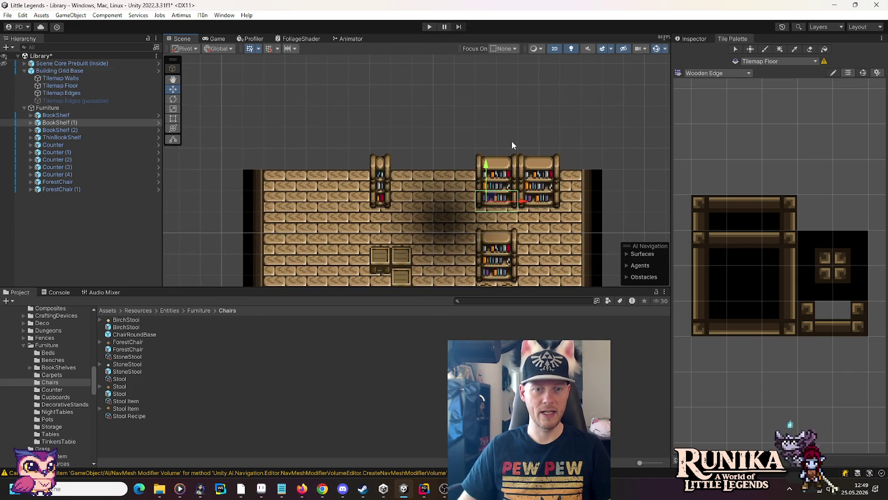
pyautogui.moveTo(455, 203)
pyautogui.mouseDown()
pyautogui.moveTo(462, 116)
pyautogui.moveTo(455, 150)
pyautogui.mouseUp()
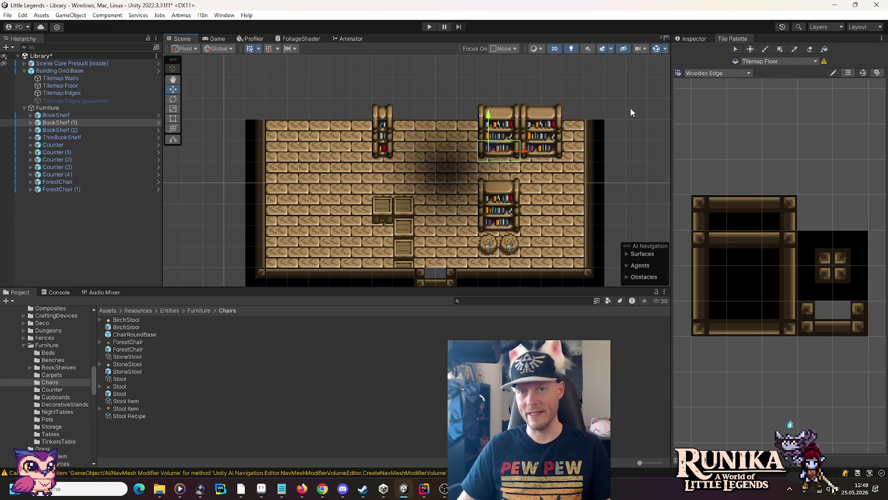
pyautogui.click(692, 73)
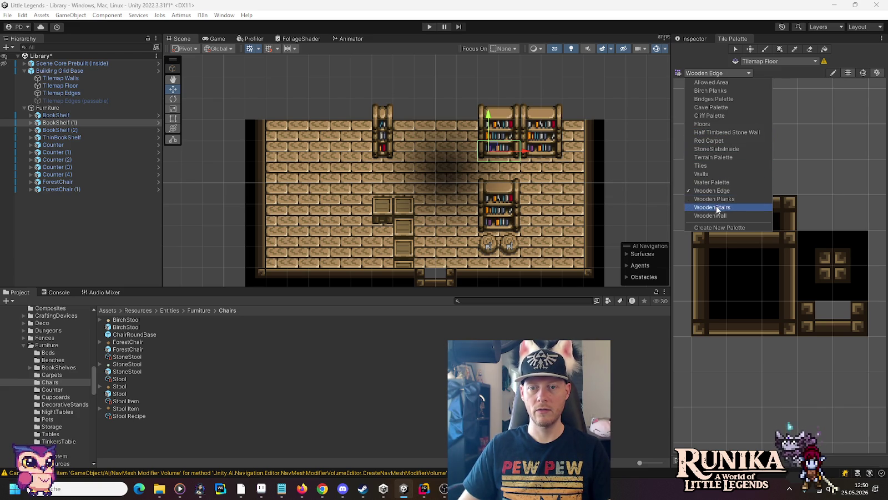
pyautogui.click(716, 207)
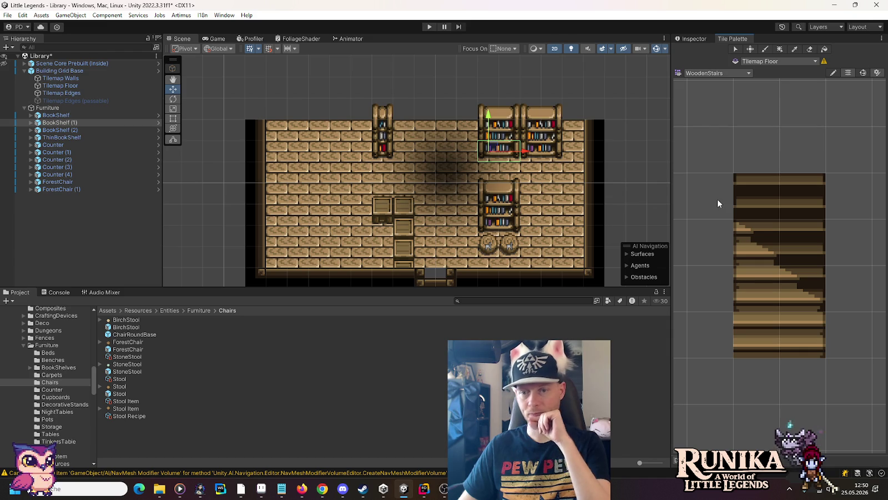
# - Paint single stair tiles and a stair block from WoodenStairs above the middle of the top wall
pyautogui.click(802, 329)
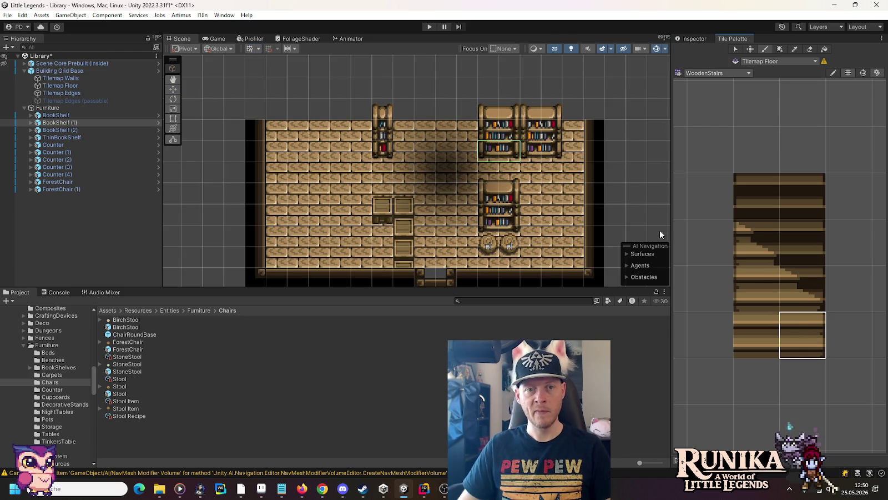
pyautogui.click(451, 131)
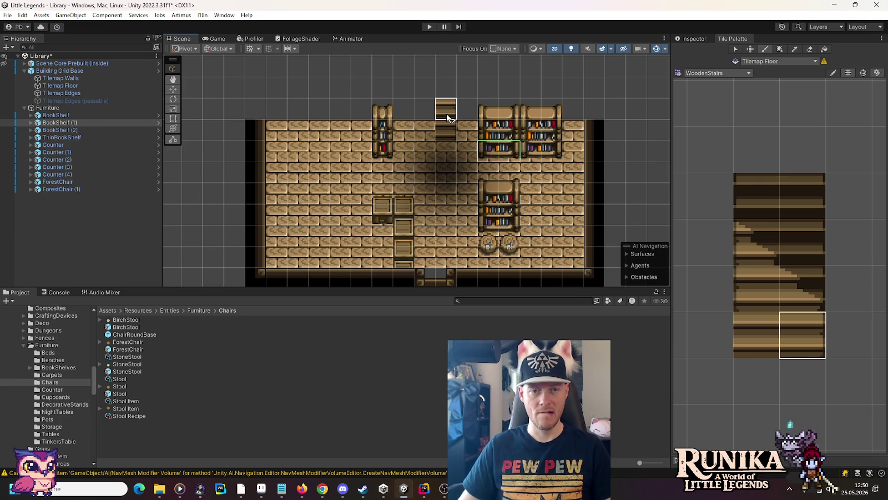
pyautogui.scroll(3, 448, 117)
pyautogui.click(741, 298)
pyautogui.moveTo(802, 294); pyautogui.dragTo(768, 262)
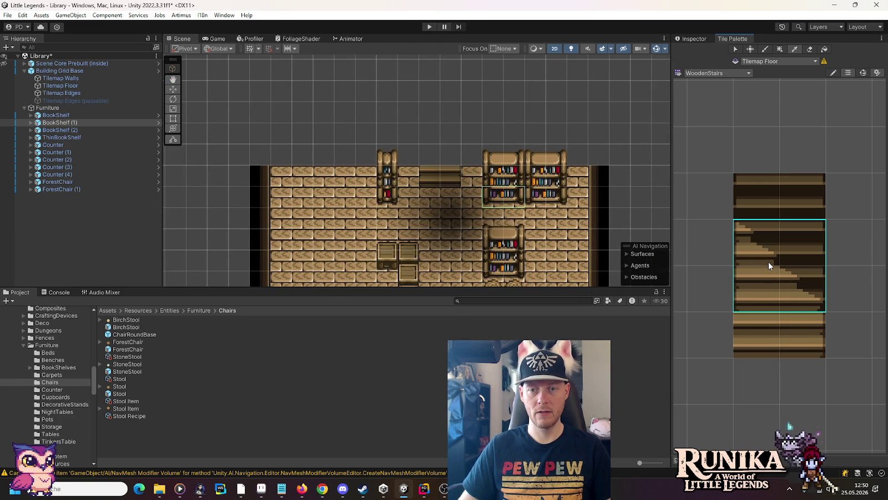
pyautogui.click(436, 133)
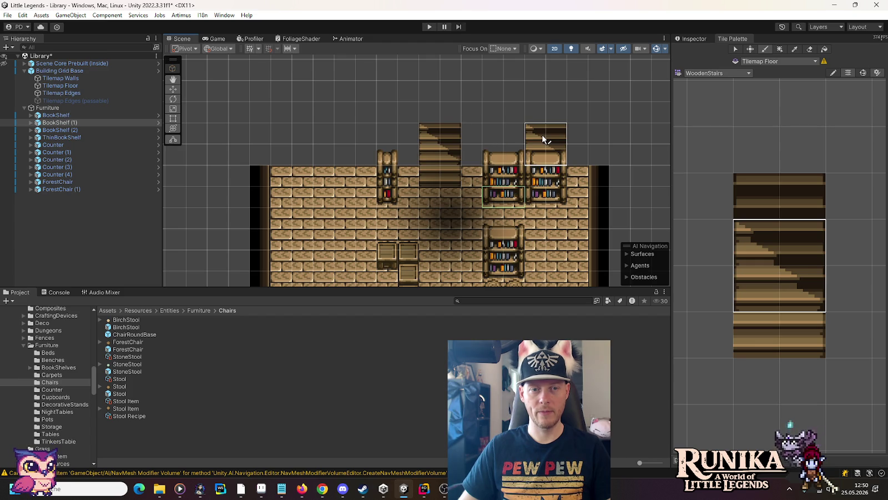
pyautogui.click(824, 349)
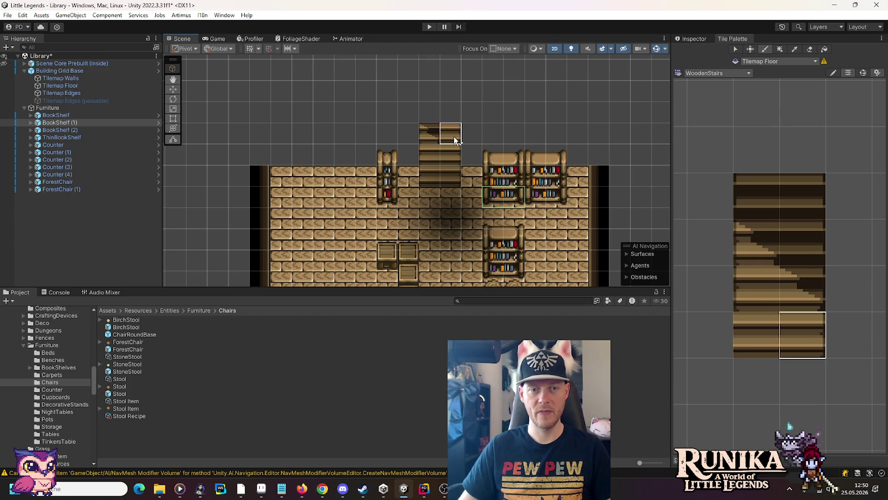
pyautogui.click(744, 290)
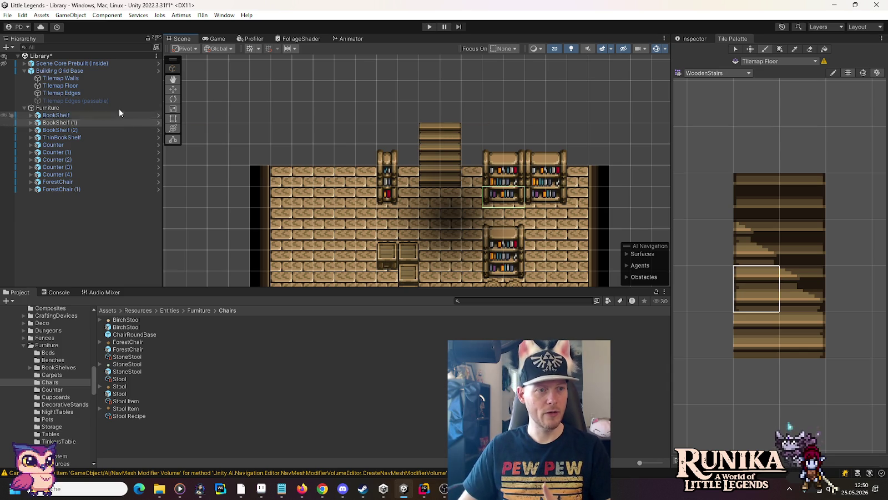
pyautogui.click(106, 79)
# - Switch the Tile Palette to the Walls palette and zoom in on its wall tiles
pyautogui.click(730, 73)
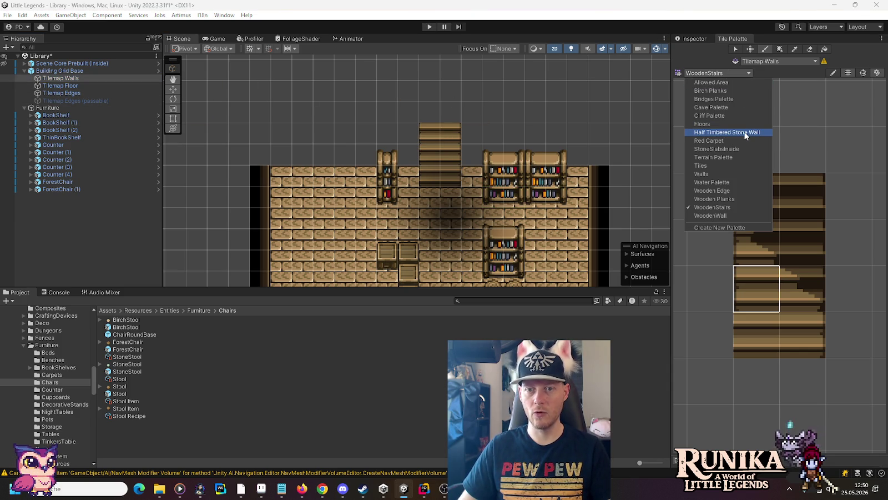
pyautogui.click(745, 173)
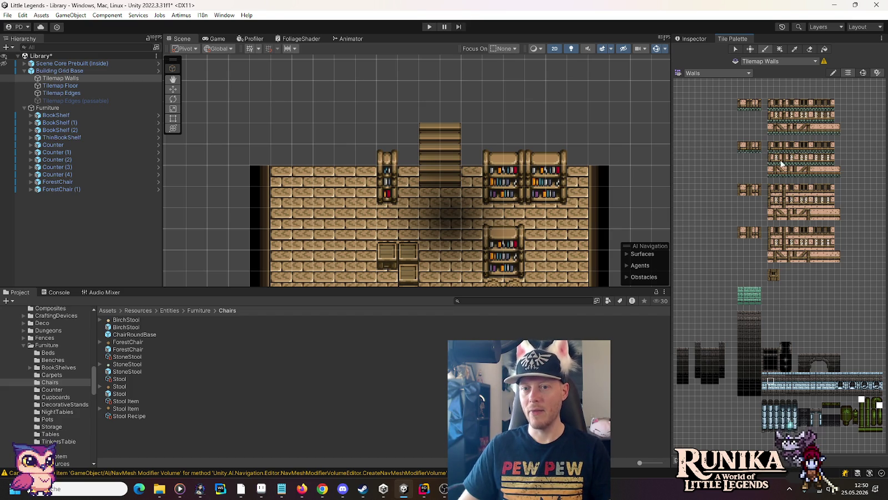
pyautogui.scroll(2, 790, 144)
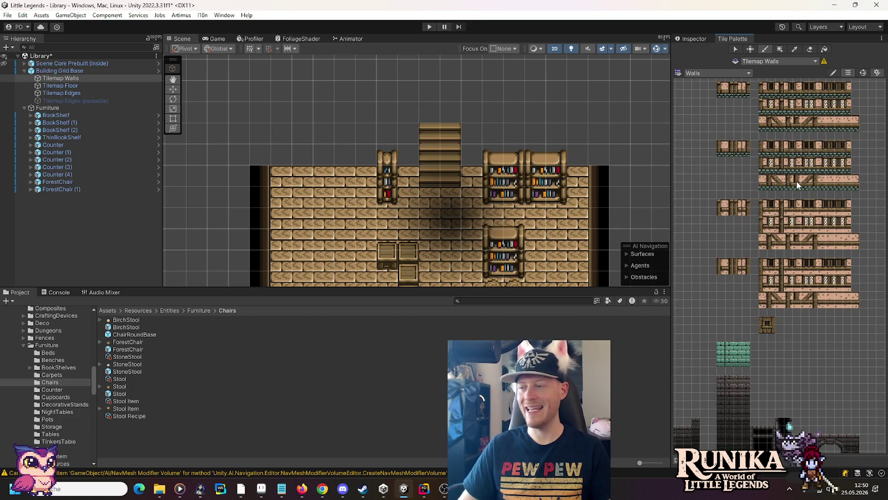
pyautogui.scroll(2, 814, 143)
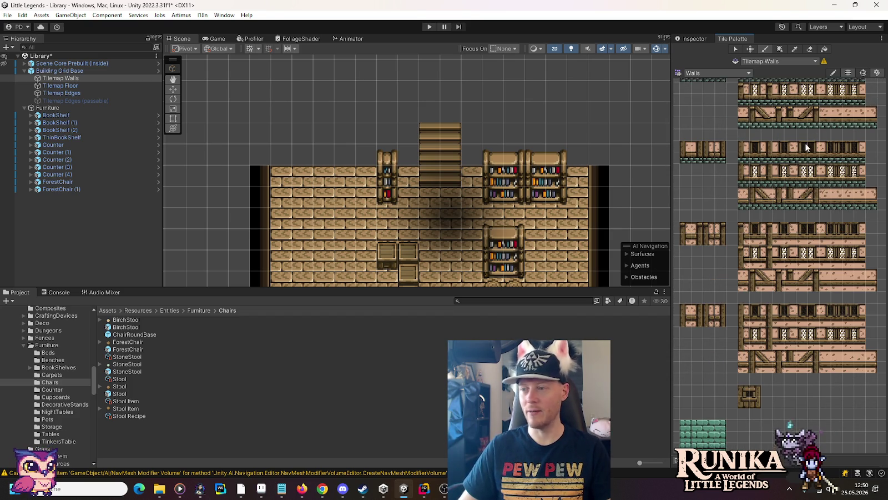
pyautogui.scroll(1, 785, 151)
pyautogui.moveTo(784, 153)
pyautogui.mouseDown()
pyautogui.moveTo(756, 243)
pyautogui.moveTo(777, 120)
pyautogui.moveTo(719, 289)
pyautogui.mouseUp()
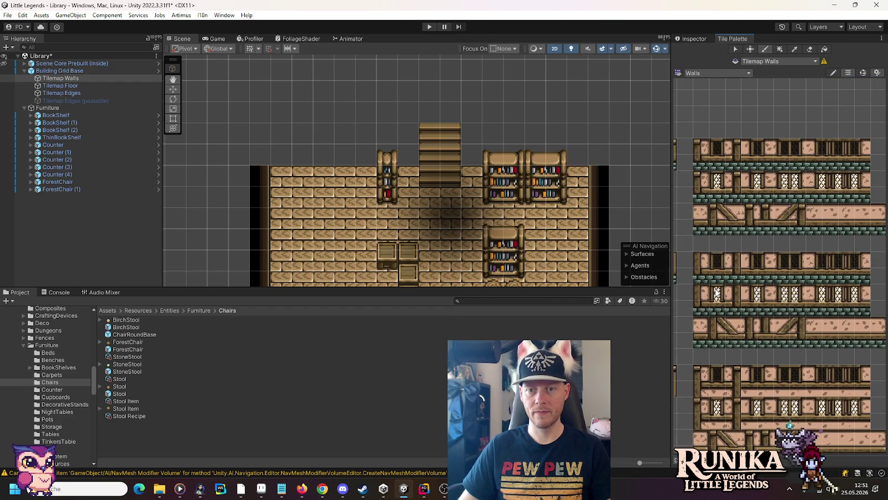
pyautogui.hotkey('alt', 'Tab')
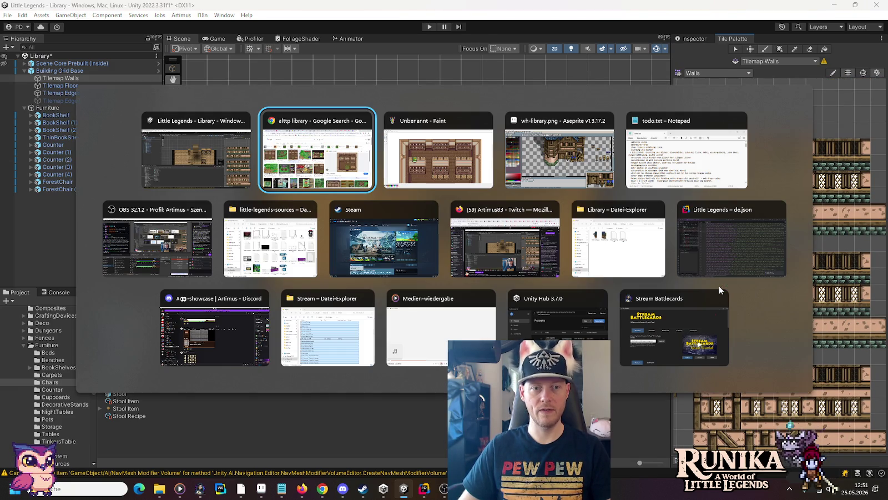
pyautogui.hotkey('alt', 'Tab')
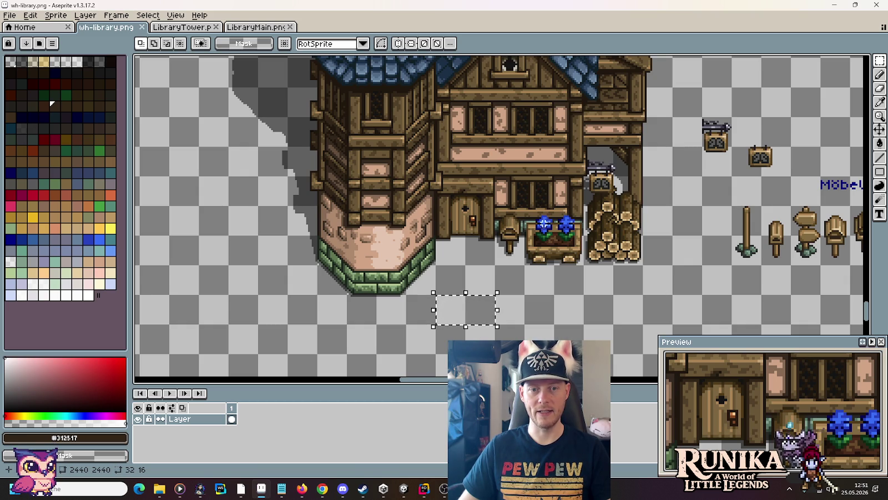
pyautogui.hotkey('alt', 'Tab')
pyautogui.scroll(-4, 798, 244)
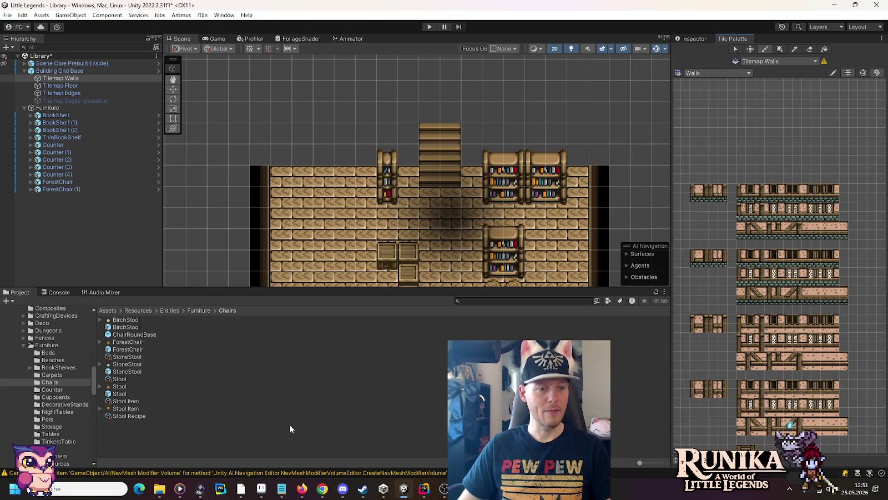
# - Zoom into the Walls tile palette and pan across its wall, window and beam tiles to compare them
pyautogui.scroll(5, 806, 209)
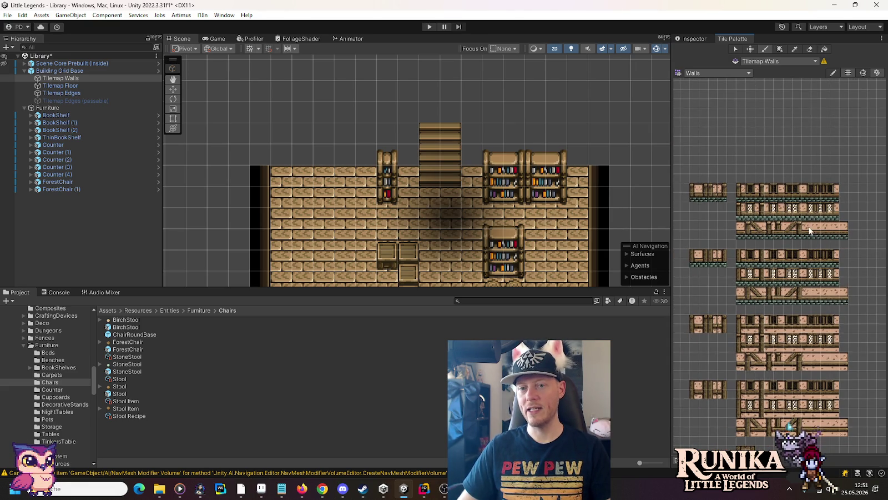
pyautogui.scroll(4, 820, 206)
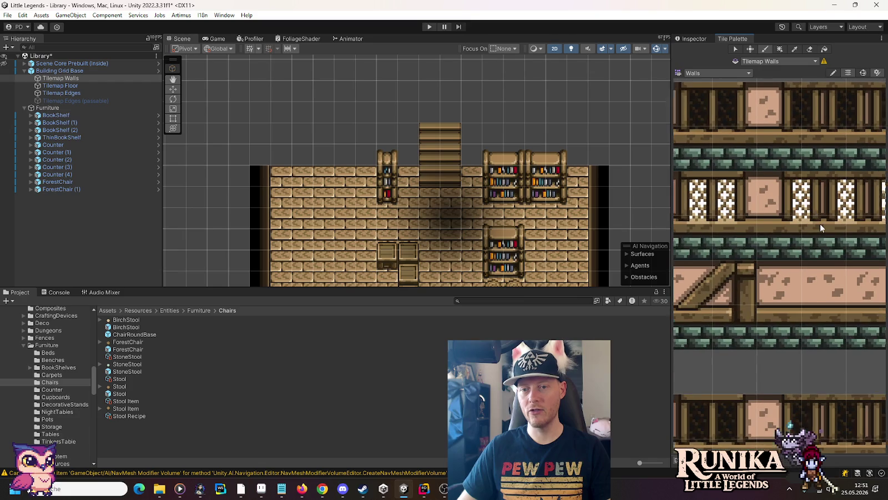
pyautogui.moveTo(716, 230); pyautogui.dragTo(781, 233)
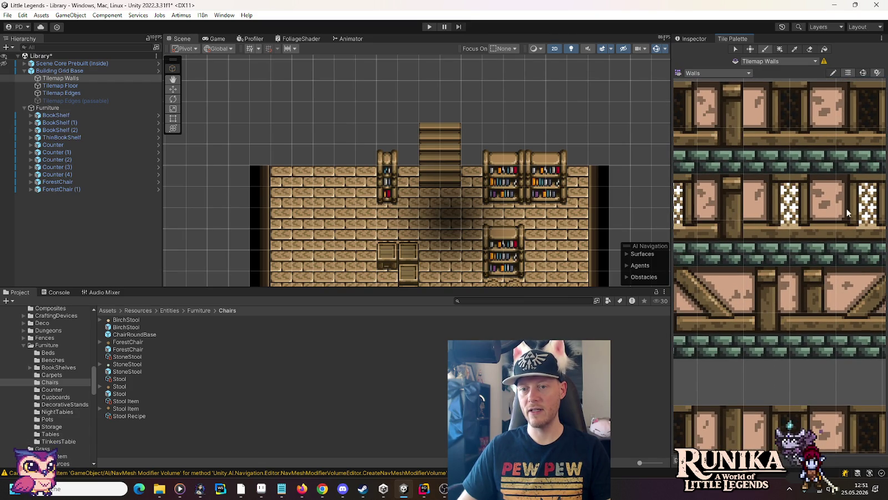
pyautogui.moveTo(775, 254); pyautogui.dragTo(852, 242)
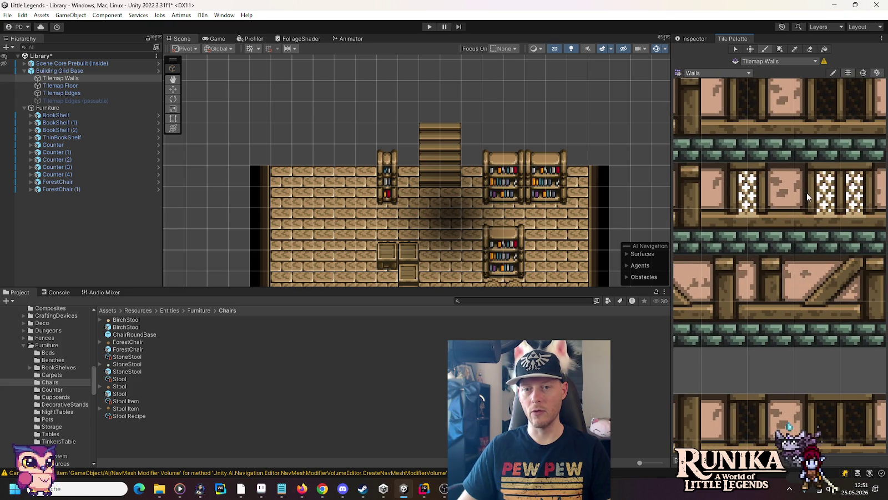
pyautogui.moveTo(814, 226)
pyautogui.mouseDown()
pyautogui.moveTo(760, 240)
pyautogui.moveTo(781, 204)
pyautogui.mouseUp()
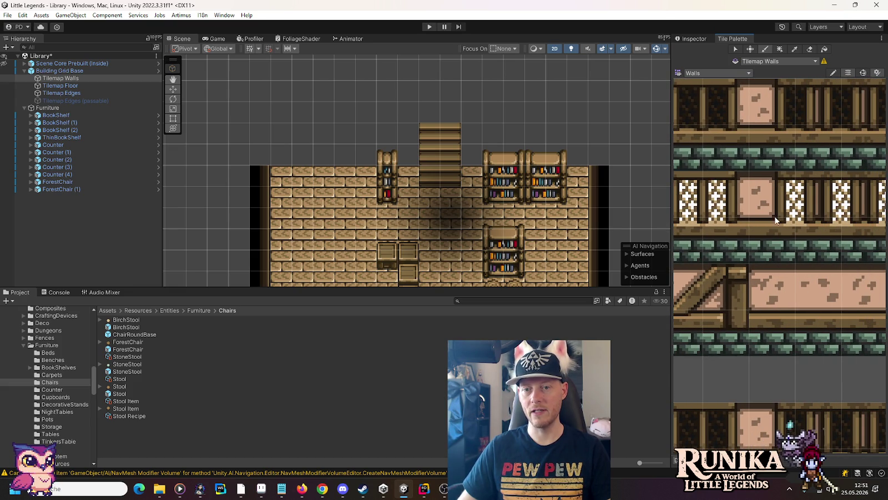
pyautogui.scroll(-4, 773, 269)
pyautogui.scroll(-2, 768, 289)
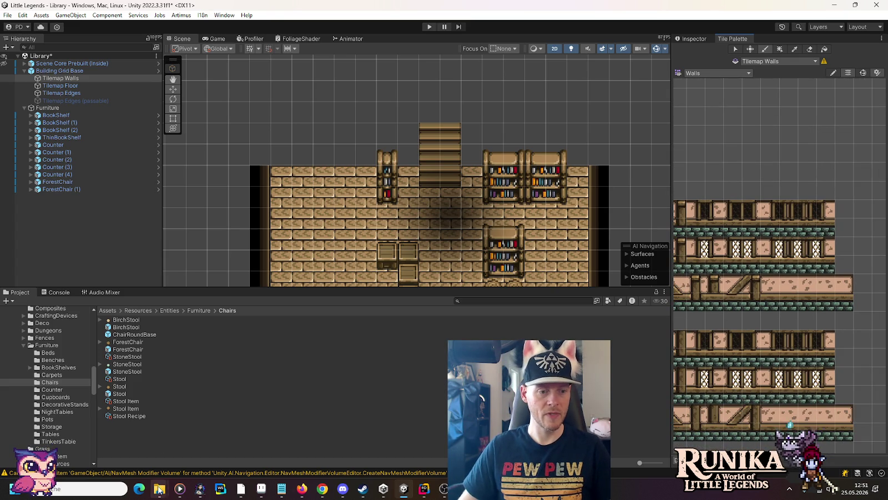
# - Bring the Library Explorer window forward and go through Resources into Tilesets > Walls
pyautogui.moveTo(159, 489)
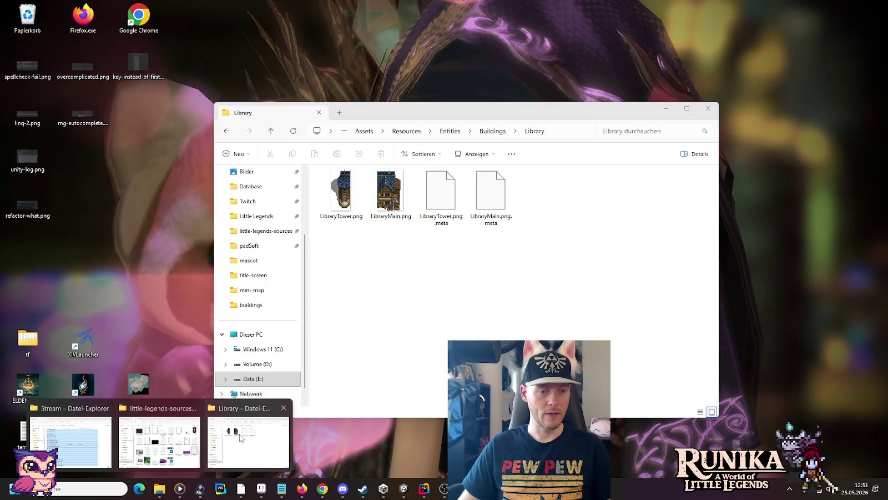
pyautogui.click(240, 438)
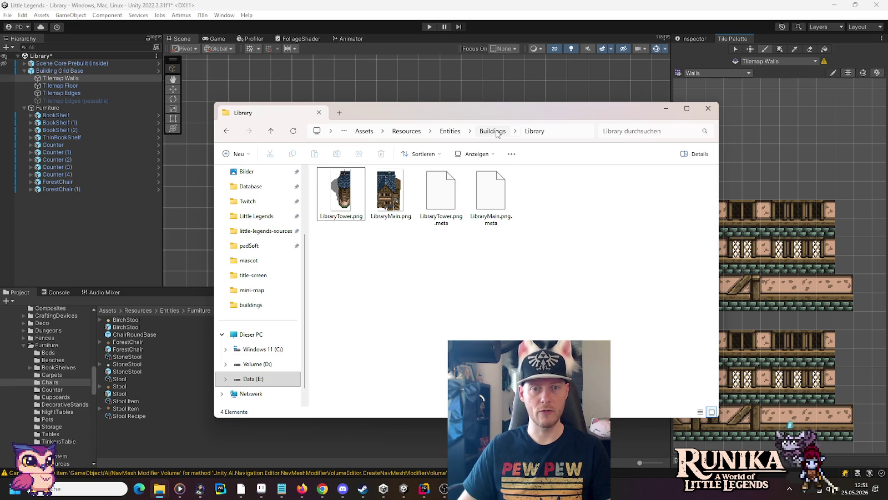
pyautogui.click(407, 131)
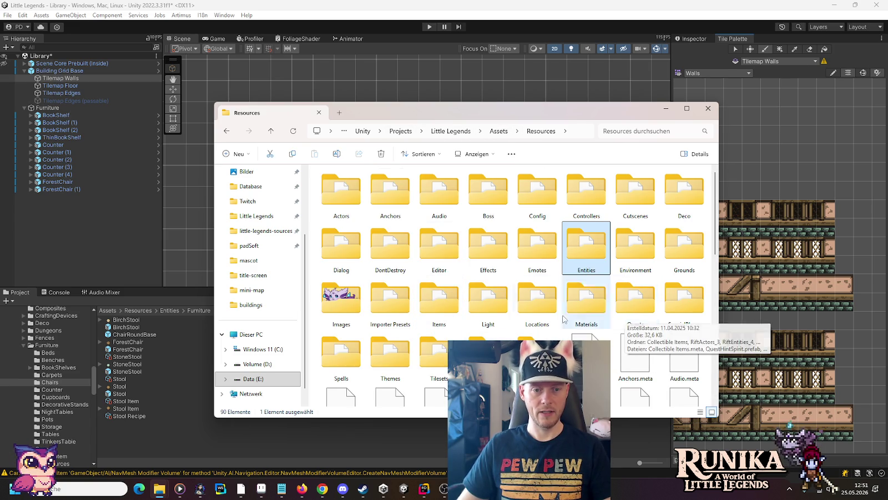
pyautogui.doubleClick(439, 358)
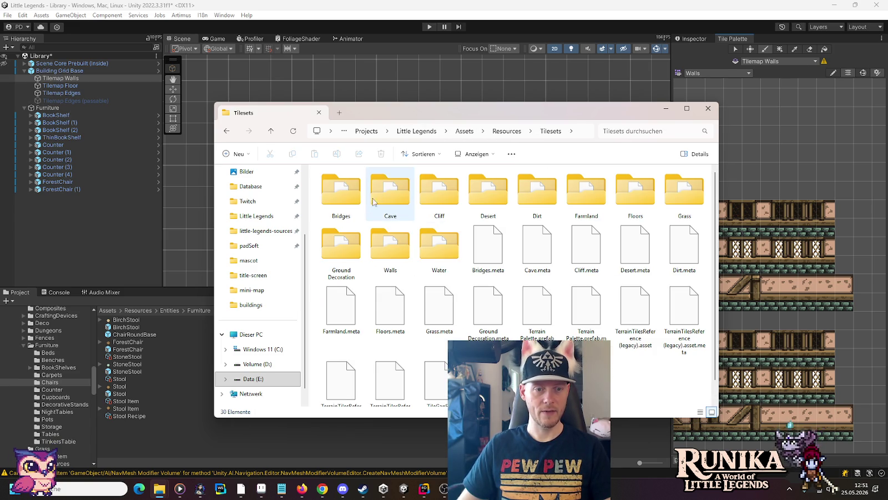
pyautogui.doubleClick(391, 245)
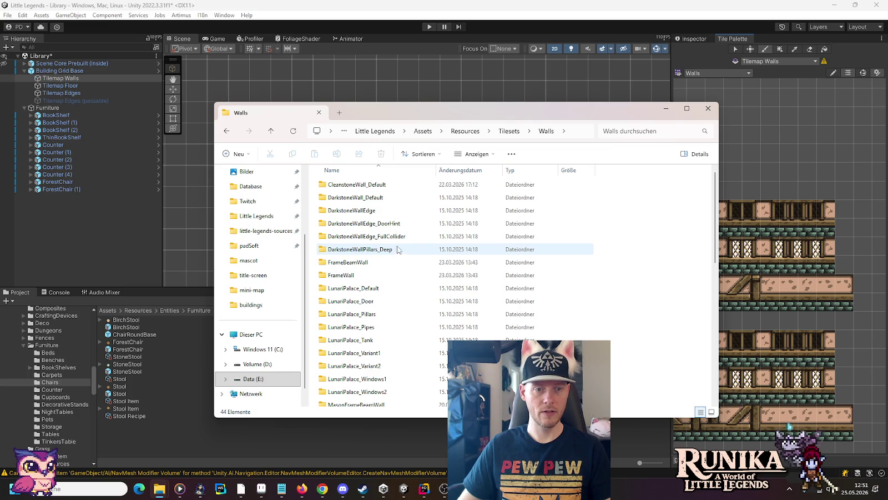
# - Show the Walls folders as large icons and peek into FrameBeamWall and FrameWall
pyautogui.rightClick(610, 199)
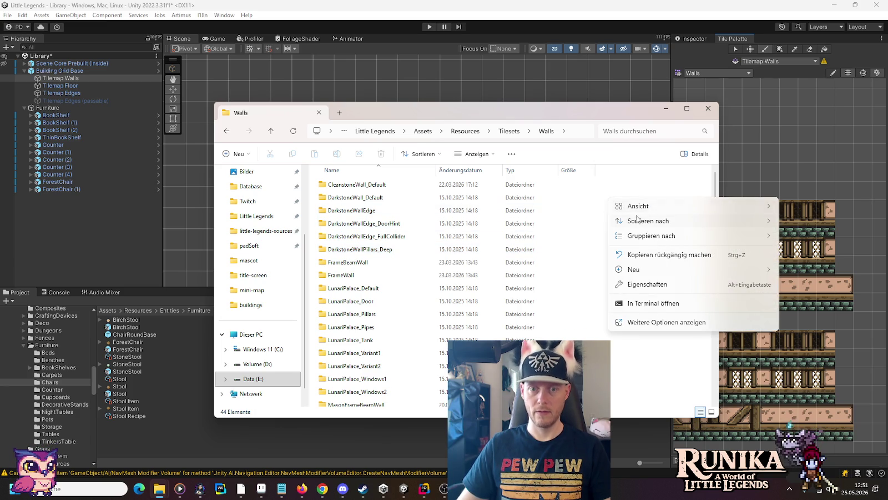
pyautogui.moveTo(630, 212)
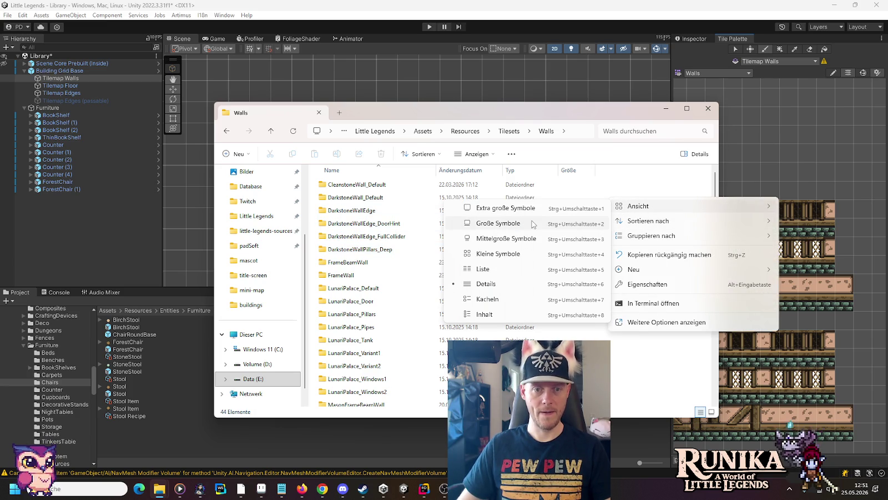
pyautogui.click(534, 224)
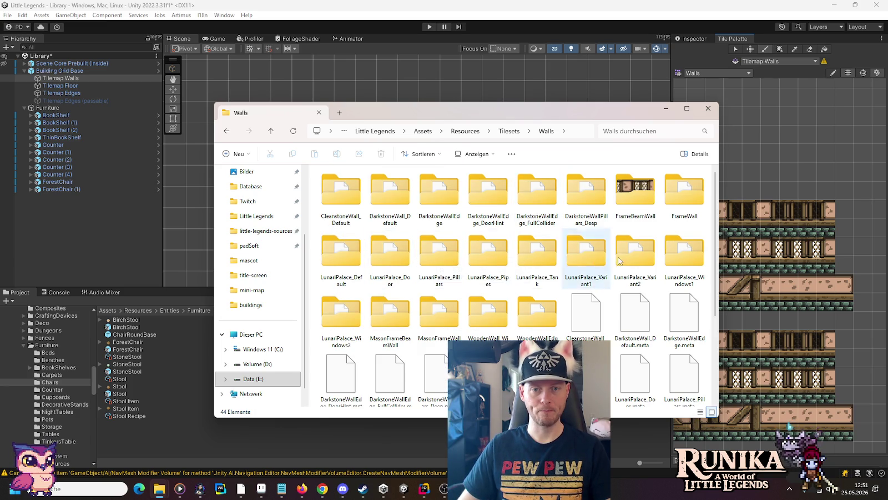
pyautogui.click(630, 197)
pyautogui.doubleClick(631, 197)
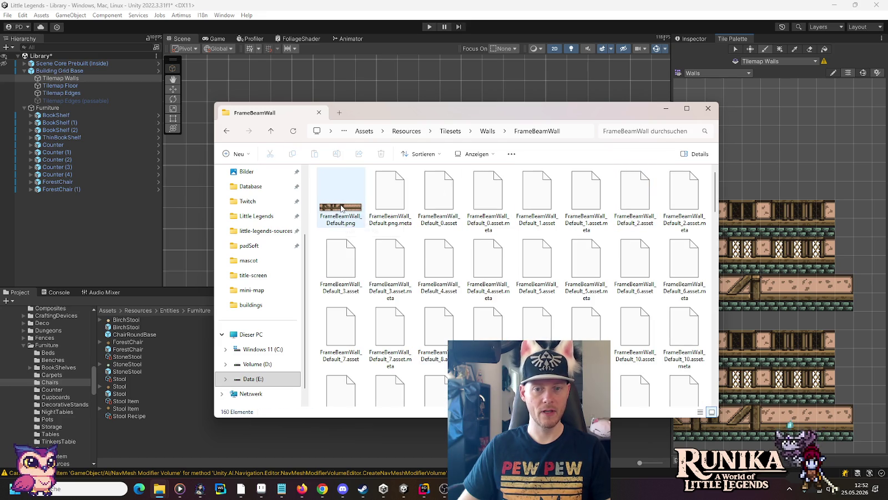
pyautogui.hotkey('alt', 'Left')
pyautogui.doubleClick(692, 208)
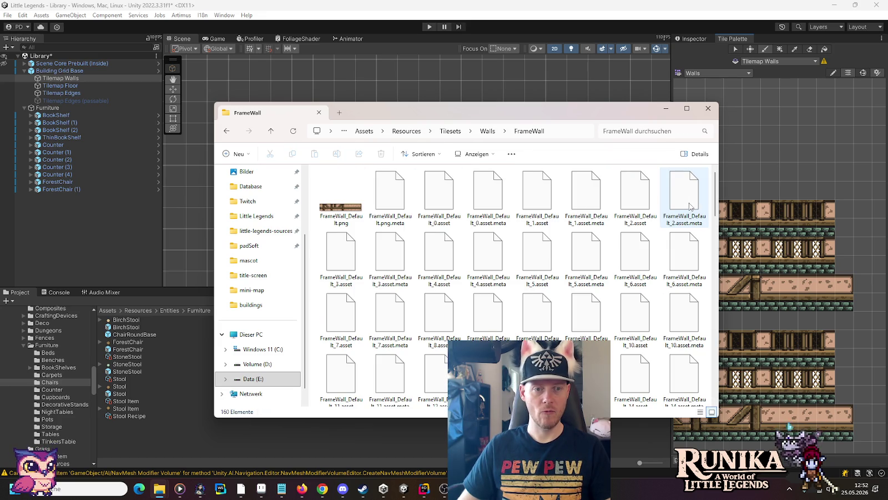
pyautogui.hotkey('alt', 'Left')
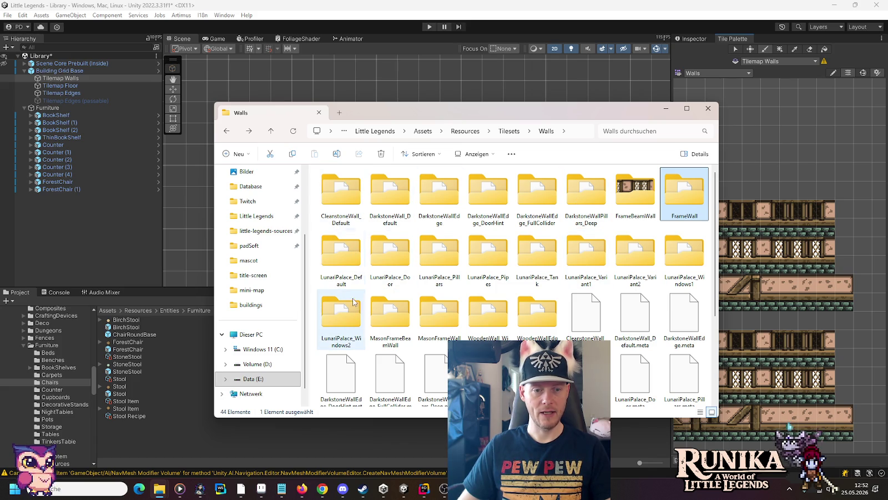
# - View the MasonFrameBeamWall and MasonFrameWall folders as large thumbnails
pyautogui.doubleClick(396, 312)
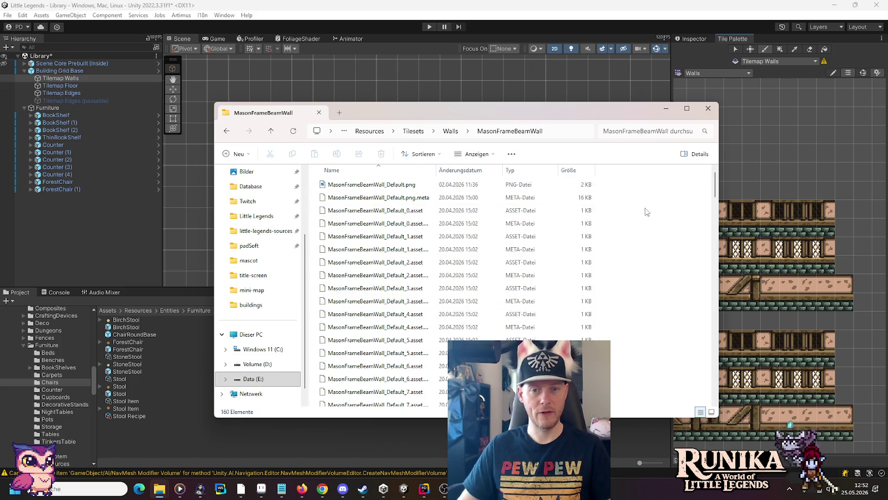
pyautogui.rightClick(651, 211)
pyautogui.moveTo(671, 219)
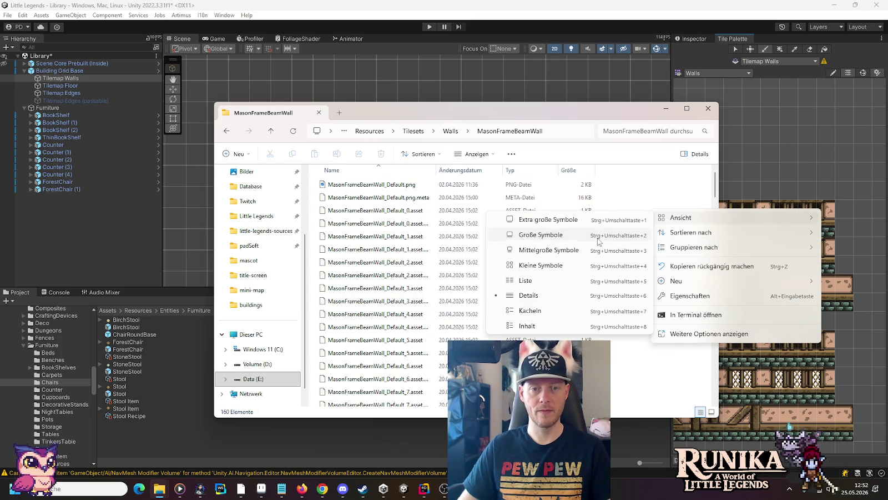
pyautogui.click(555, 233)
pyautogui.hotkey('alt', 'Left')
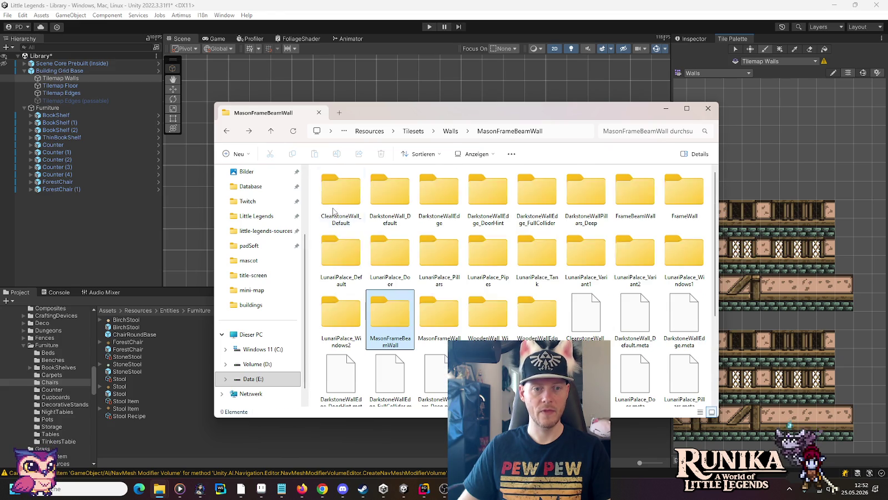
pyautogui.doubleClick(391, 311)
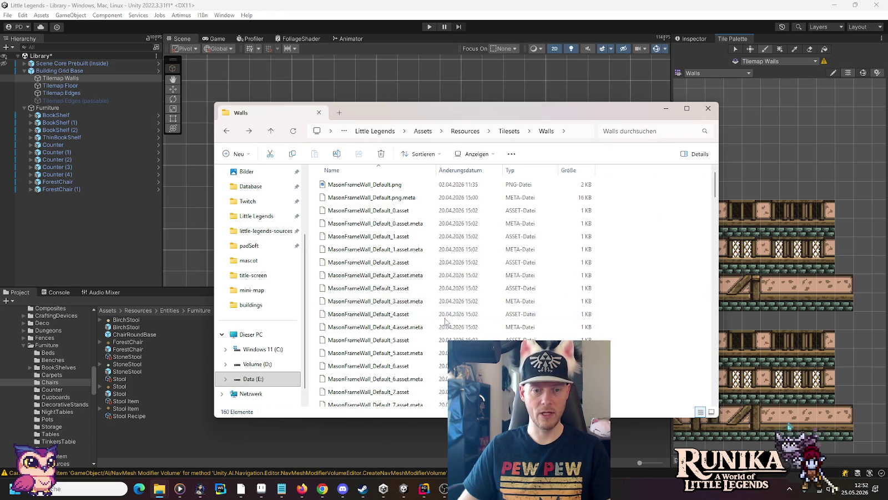
pyautogui.rightClick(639, 212)
pyautogui.moveTo(664, 218)
pyautogui.click(531, 230)
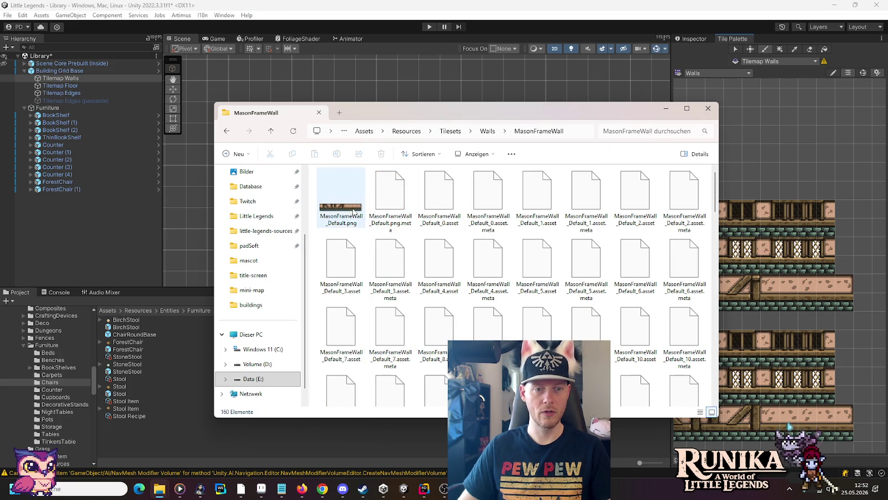
pyautogui.hotkey('alt', 'Left')
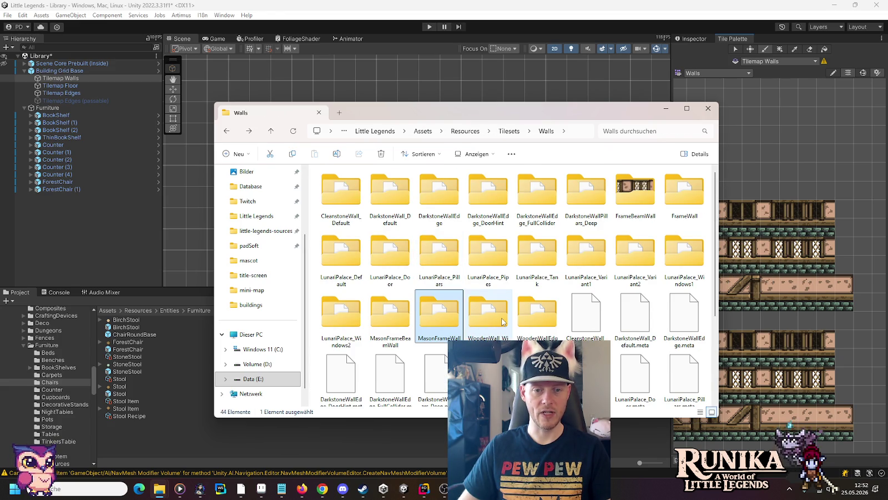
# - Check the WoodenWall_WindowInside folder and show WoodenWallEdge files as large icons
pyautogui.doubleClick(503, 321)
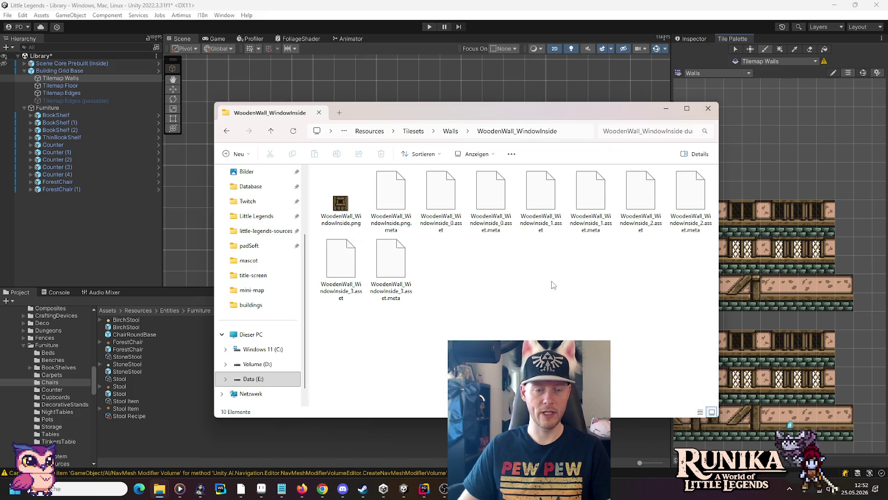
pyautogui.hotkey('alt', 'Left')
pyautogui.doubleClick(546, 308)
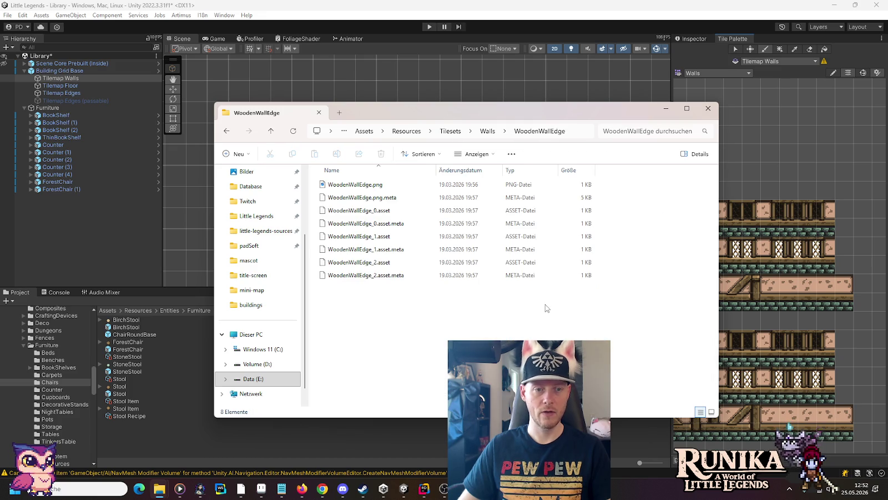
pyautogui.rightClick(463, 316)
pyautogui.moveTo(622, 320)
pyautogui.click(647, 341)
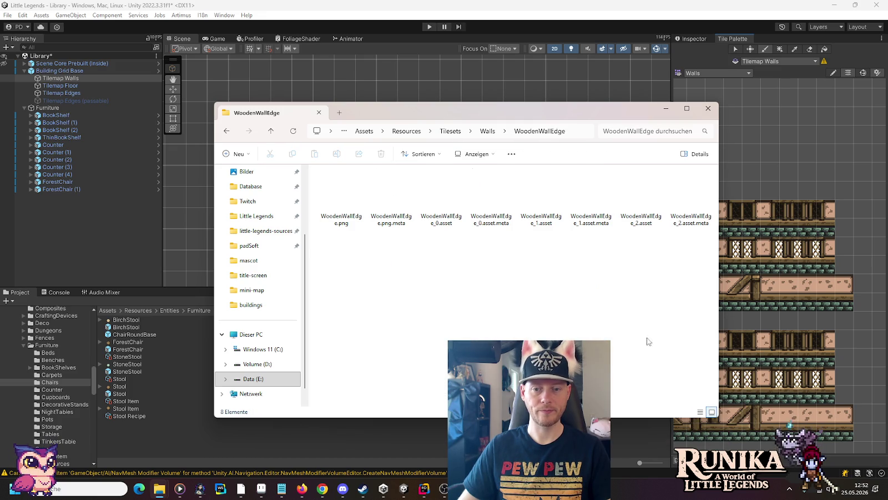
pyautogui.hotkey('alt', 'Left')
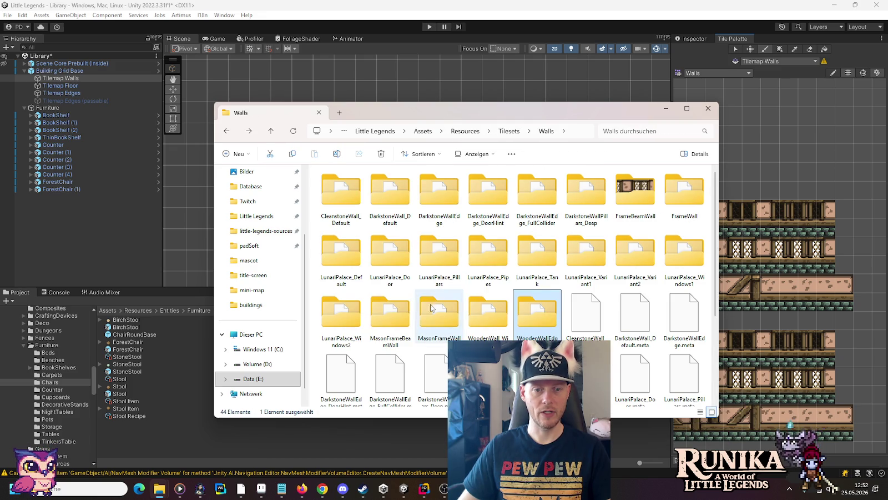
# - Return from Walls into the MasonFrameBeamWall folder
pyautogui.scroll(-5, 438, 316)
pyautogui.hotkey('alt', 'Right')
pyautogui.hotkey('alt', 'Left')
pyautogui.doubleClick(403, 310)
pyautogui.hotkey('alt', 'Left')
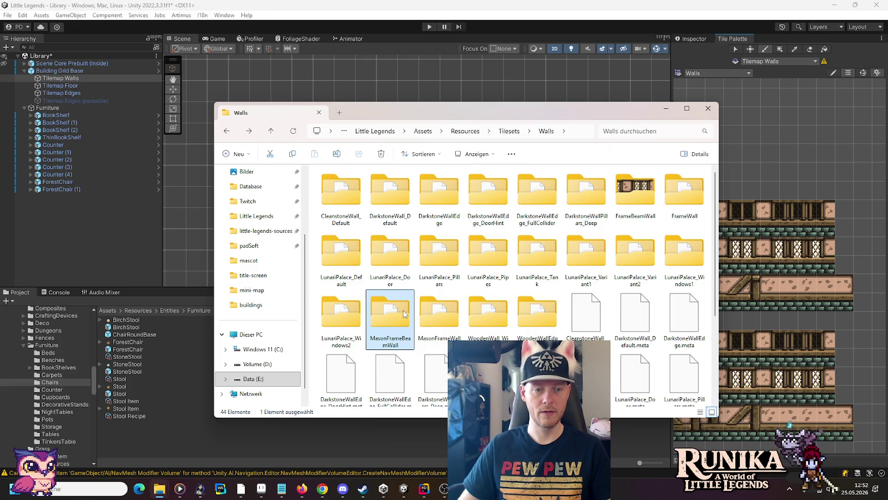
pyautogui.hotkey('alt', 'Right')
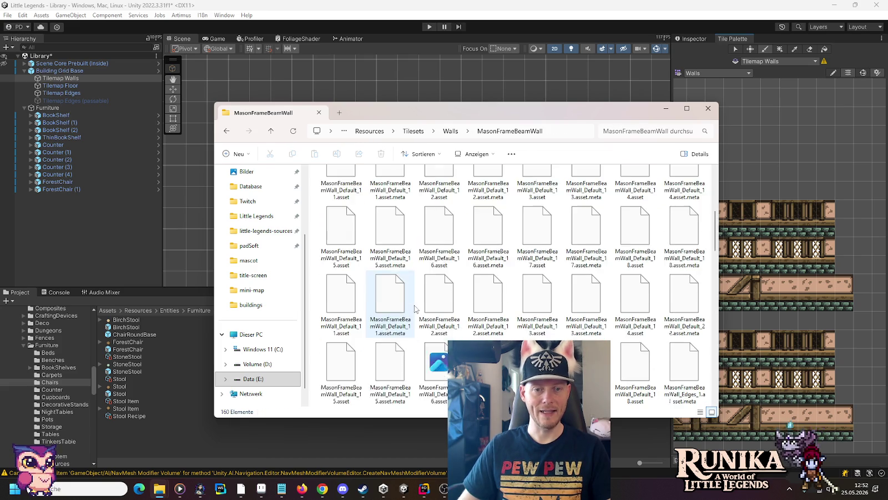
# - Scroll through MasonFrameBeamWall and open MasonFrameBeamWall_ThinWindows_Inside.png
pyautogui.scroll(3, 709, 199)
pyautogui.moveTo(709, 199); pyautogui.dragTo(705, 353)
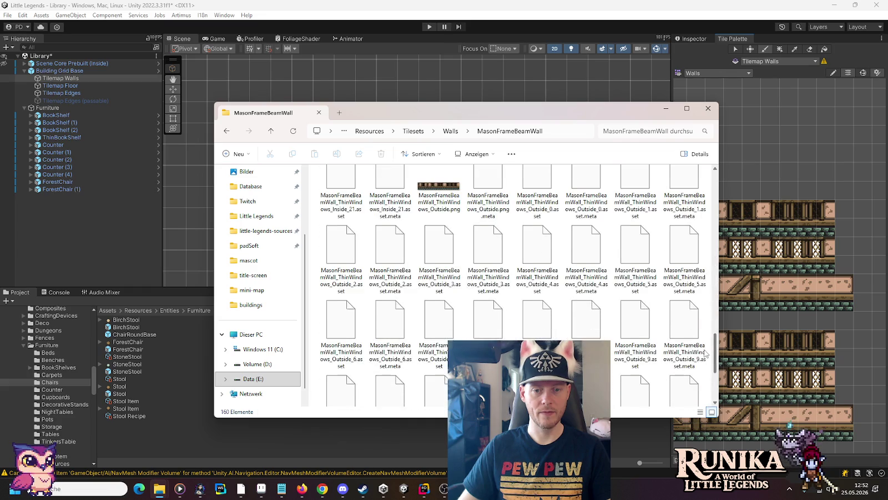
pyautogui.scroll(1, 634, 333)
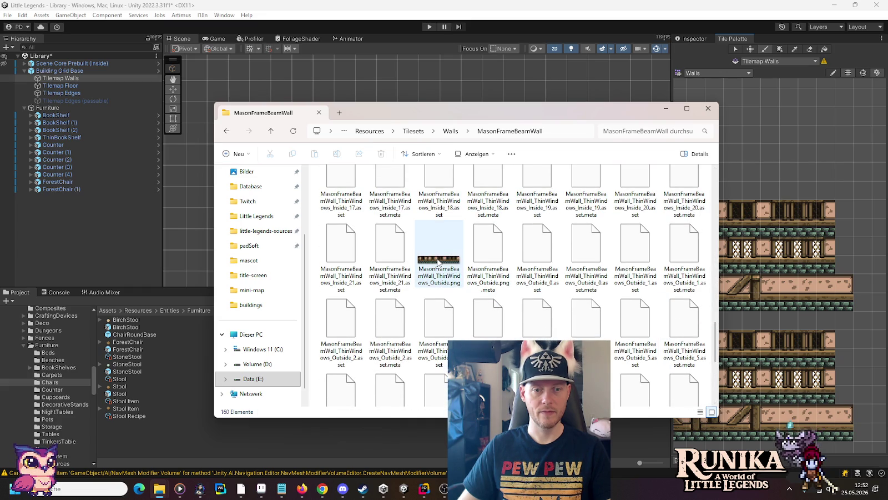
pyautogui.scroll(5, 438, 262)
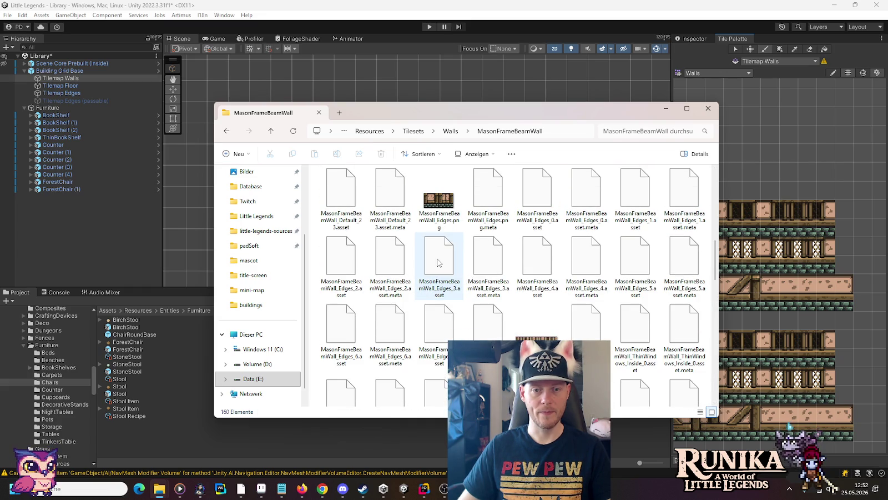
pyautogui.doubleClick(527, 304)
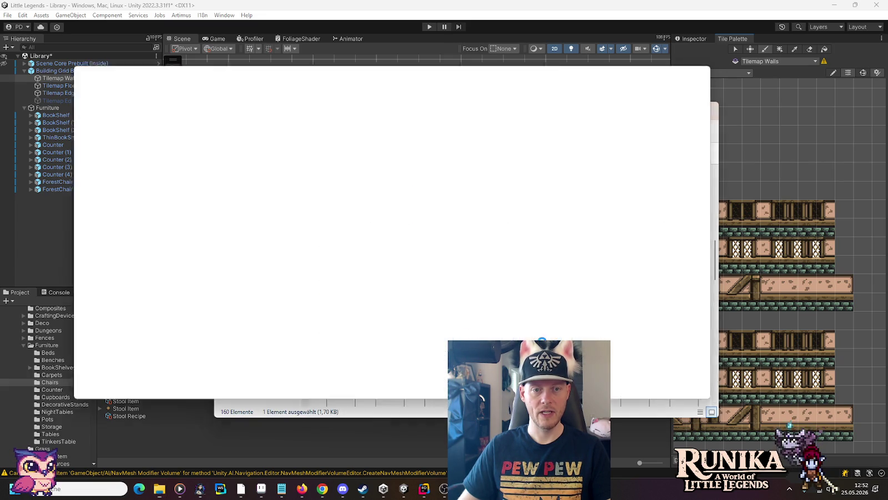
# - Zoom in on the 176 × 32 thin-window wall strip, then close Photos
pyautogui.scroll(5, 409, 249)
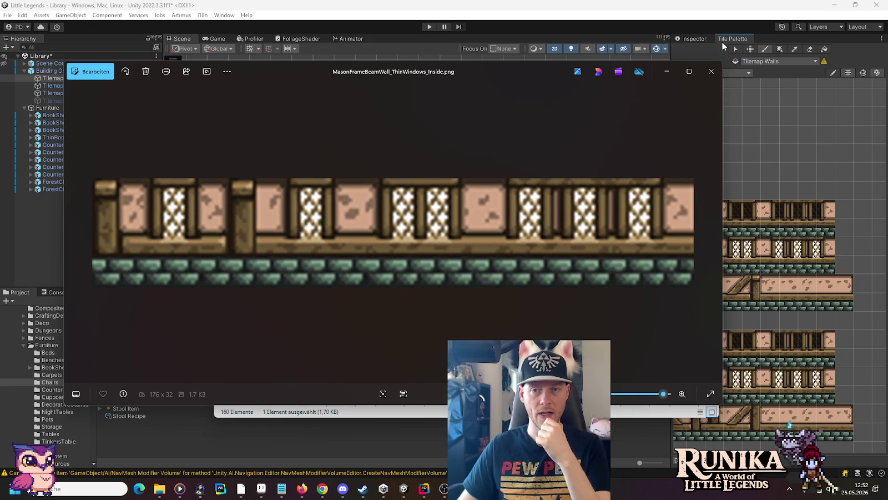
pyautogui.click(711, 72)
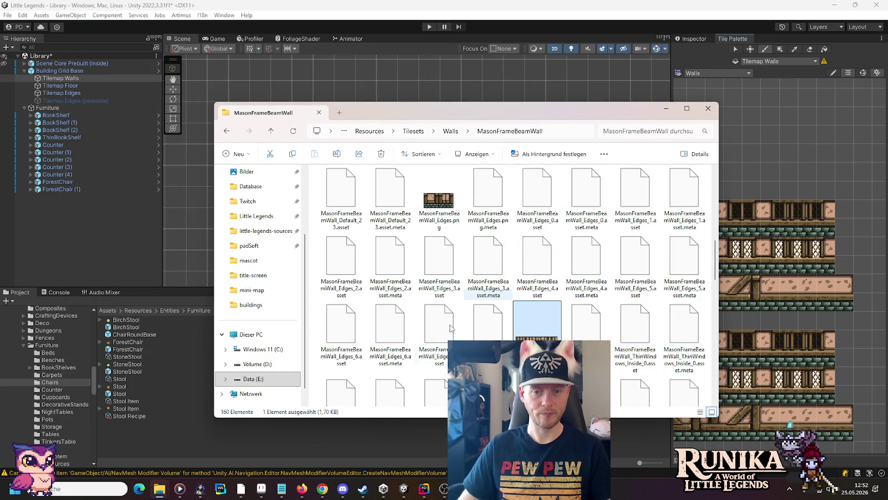
# - In little-legends-sources, go into artwork > itch.io > RPG Houses > Runika Grove - RPG Houses
pyautogui.moveTo(160, 489)
pyautogui.click(160, 438)
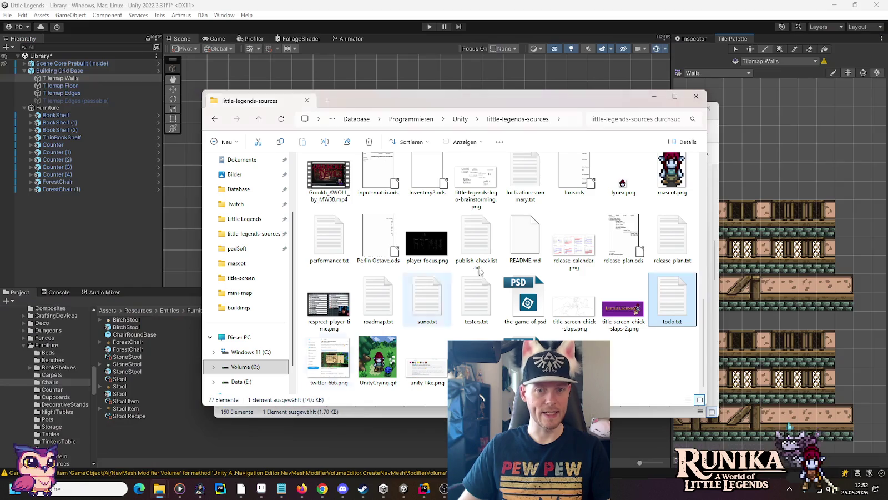
pyautogui.doubleClick(425, 182)
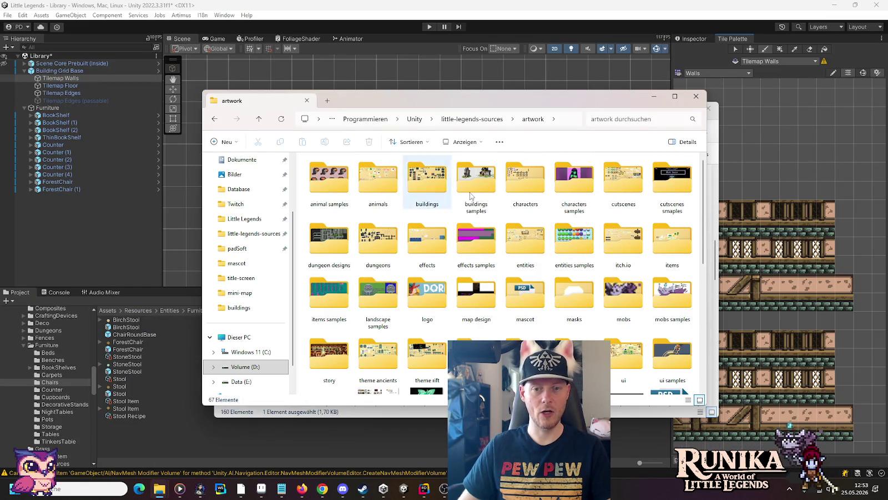
pyautogui.doubleClick(623, 244)
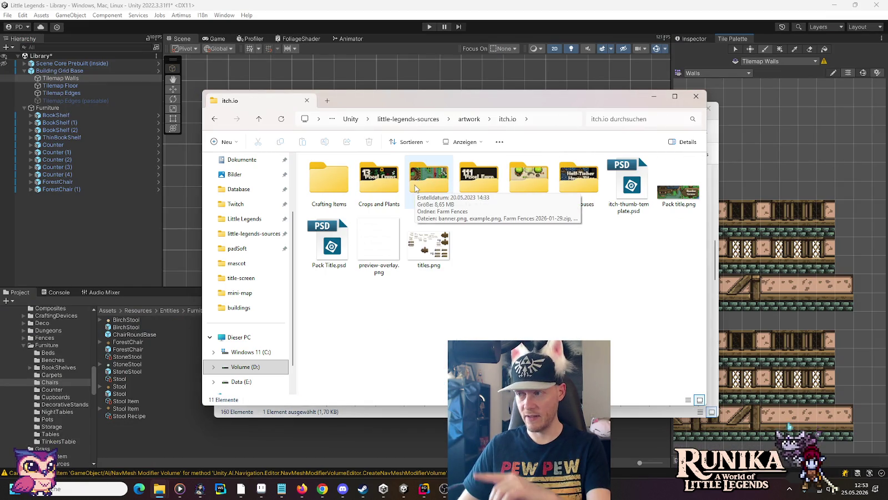
pyautogui.doubleClick(571, 183)
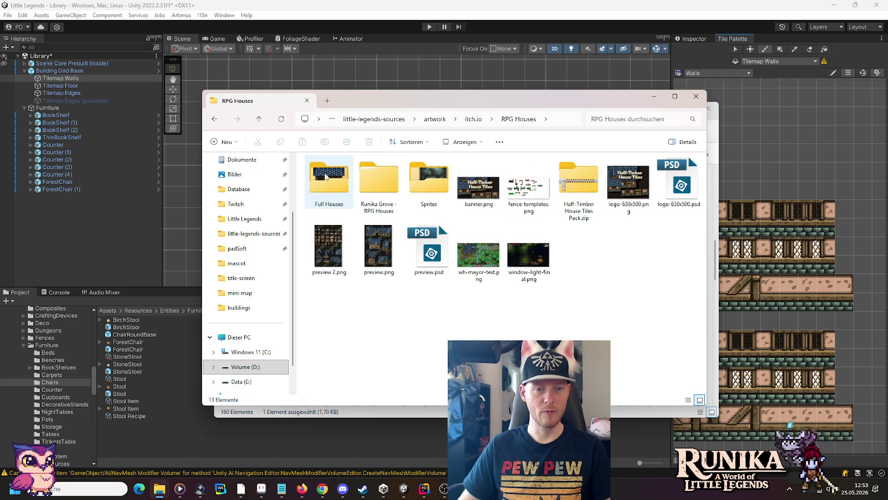
pyautogui.doubleClick(361, 179)
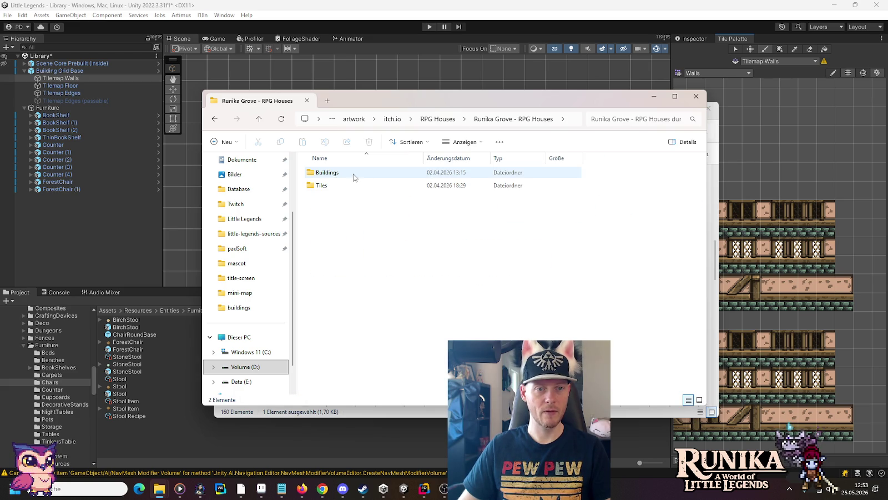
# - Open Tiles > Frame Beam Wall and select both thin-window wall PNGs
pyautogui.doubleClick(353, 175)
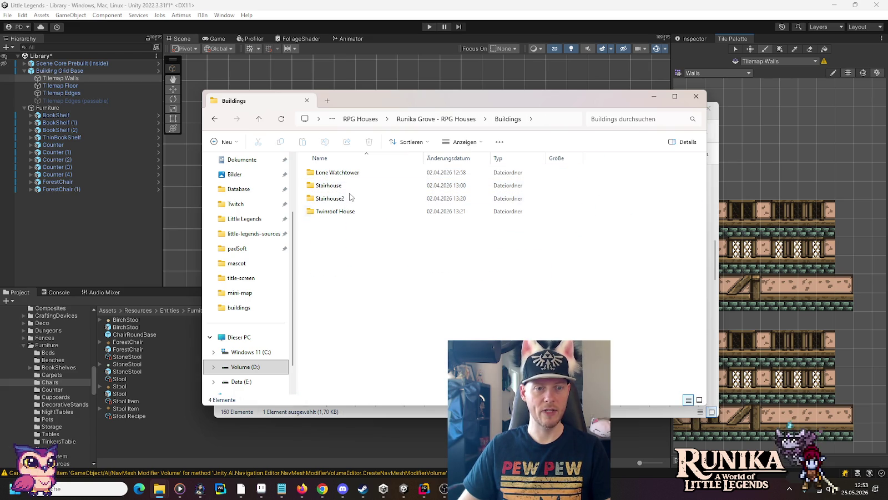
pyautogui.hotkey('alt', 'Left')
pyautogui.doubleClick(321, 185)
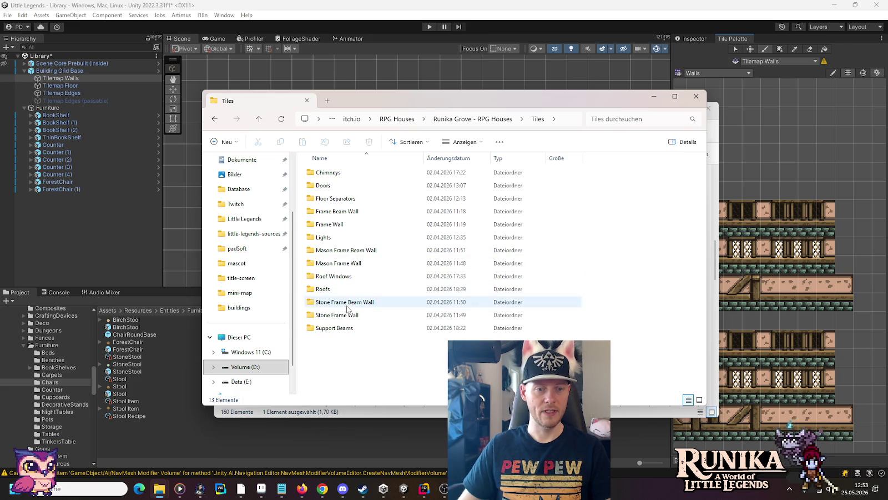
pyautogui.doubleClick(339, 213)
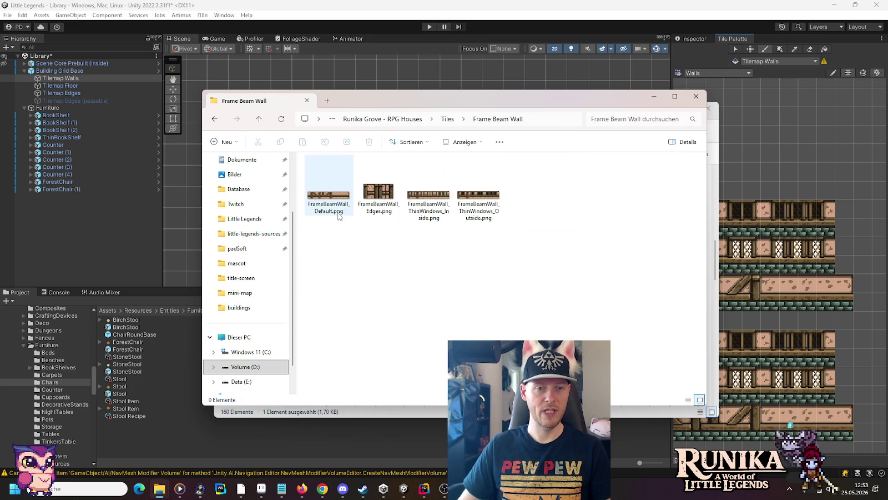
pyautogui.click(302, 488)
pyautogui.hotkey('alt', 'Tab')
pyautogui.moveTo(539, 257); pyautogui.dragTo(433, 195)
# - Open both ThinWindows PNGs in Aseprite and switch across tabs to wh-library.png
pyautogui.press('Return')
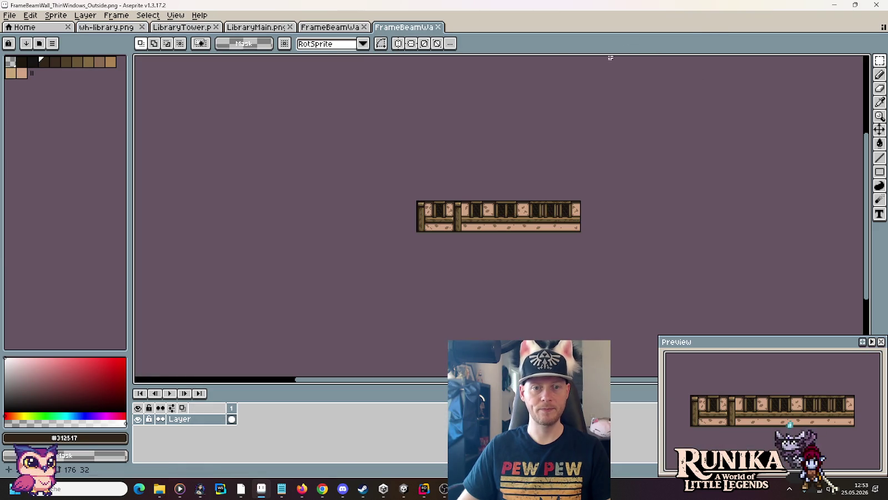
pyautogui.click(336, 28)
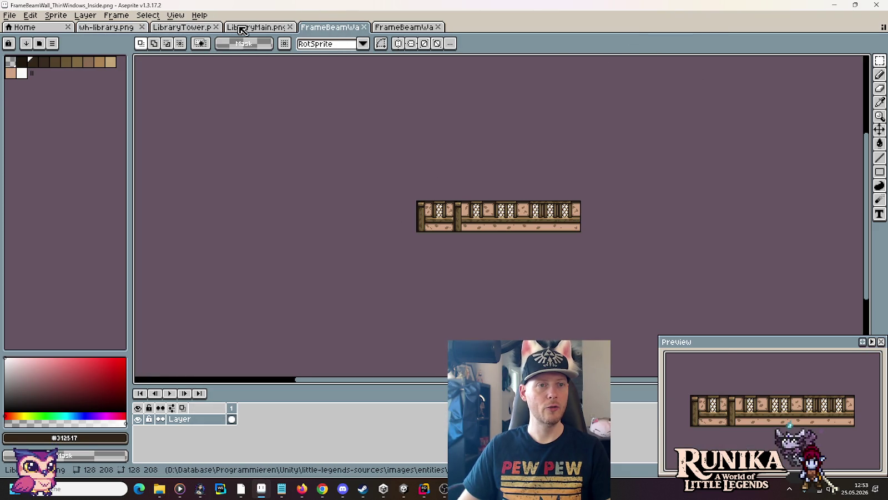
pyautogui.click(256, 29)
pyautogui.click(183, 28)
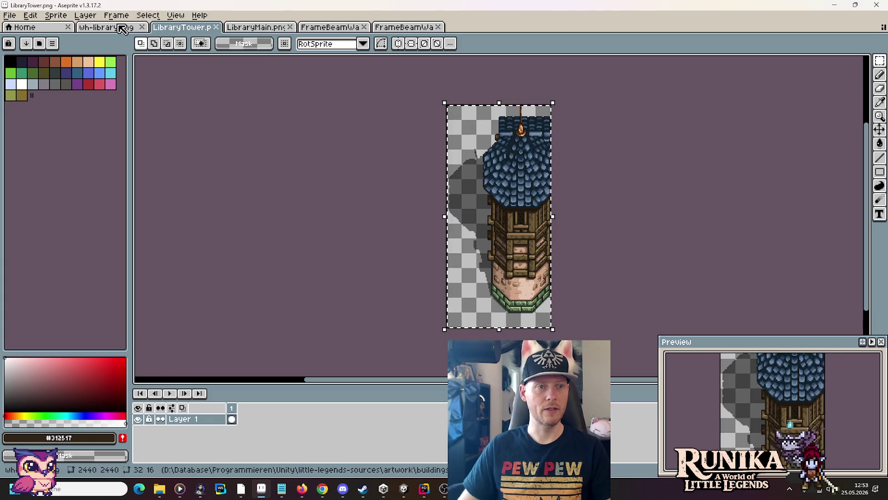
pyautogui.click(121, 29)
# - Zoom and pan wh-library.png to the wall rows, then compare with the ThinWindows tabs
pyautogui.scroll(-3, 568, 297)
pyautogui.scroll(3, 484, 197)
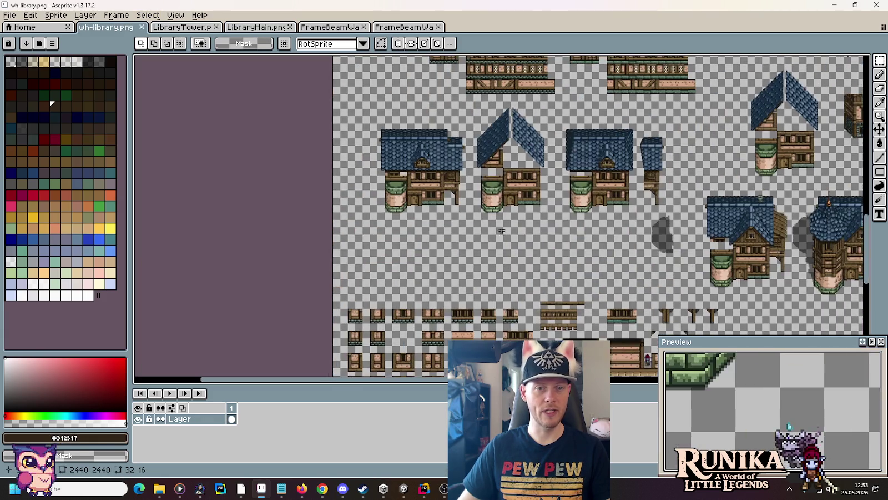
pyautogui.scroll(4, 541, 137)
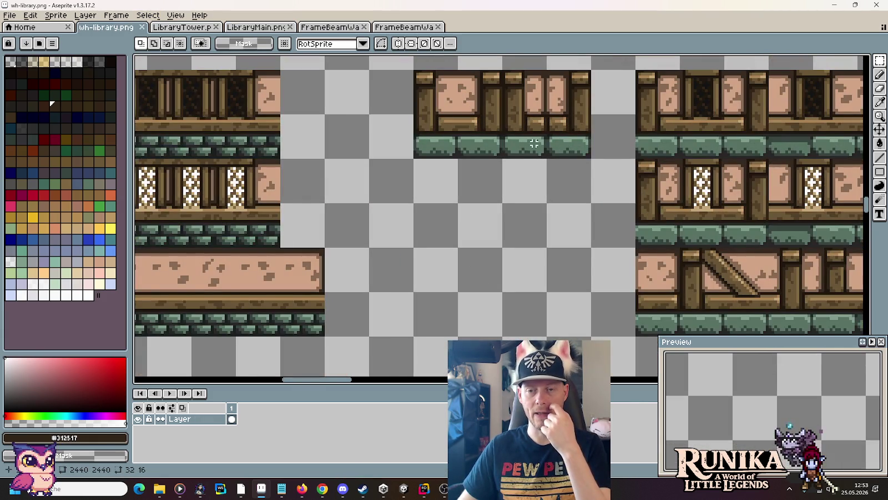
pyautogui.moveTo(627, 149); pyautogui.dragTo(376, 220)
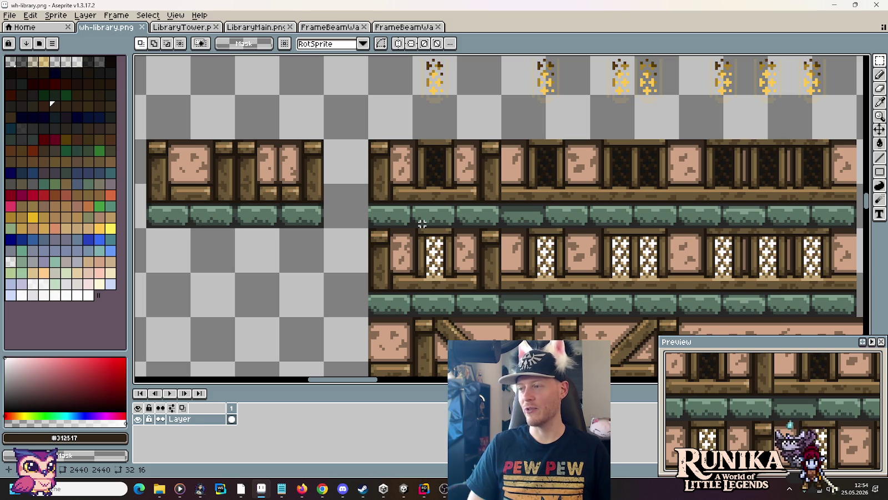
pyautogui.scroll(-2, 514, 188)
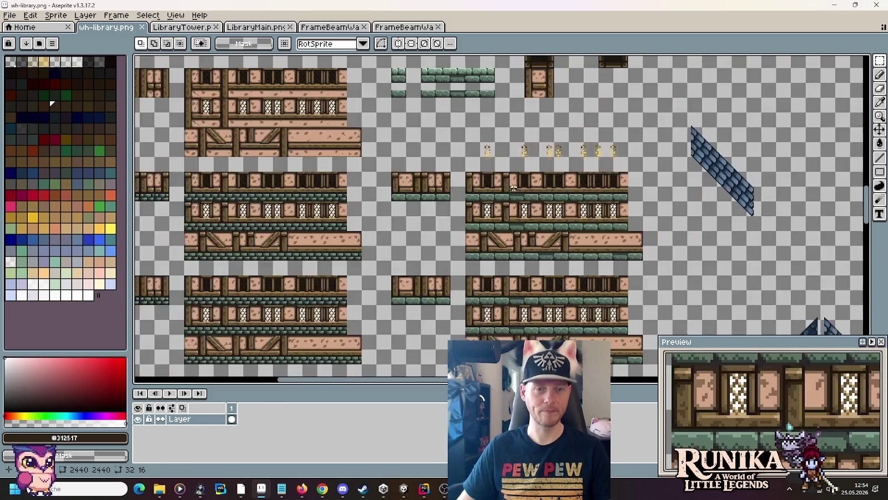
pyautogui.click(327, 28)
pyautogui.click(408, 31)
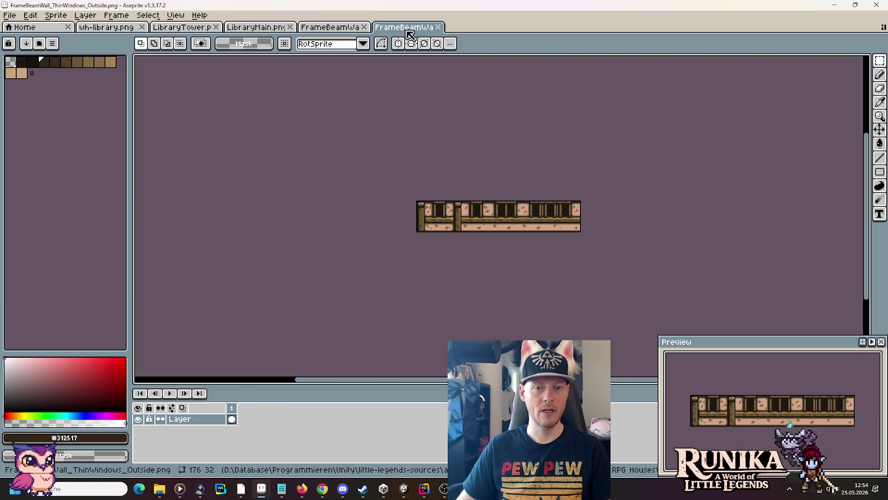
# - Select the dark-window wall row in wh-library.png, then close the ThinWindows Outside tab
pyautogui.click(340, 29)
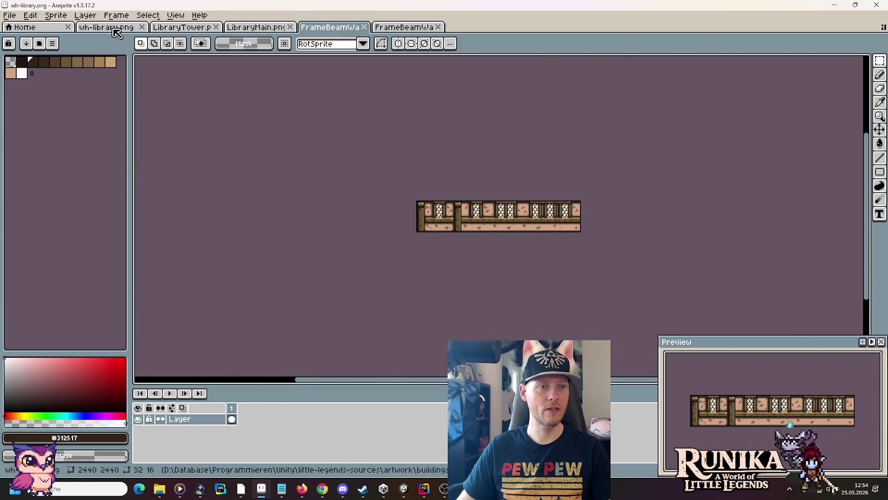
pyautogui.click(105, 27)
pyautogui.moveTo(222, 103)
pyautogui.mouseDown()
pyautogui.moveTo(342, 107)
pyautogui.moveTo(341, 199)
pyautogui.mouseUp()
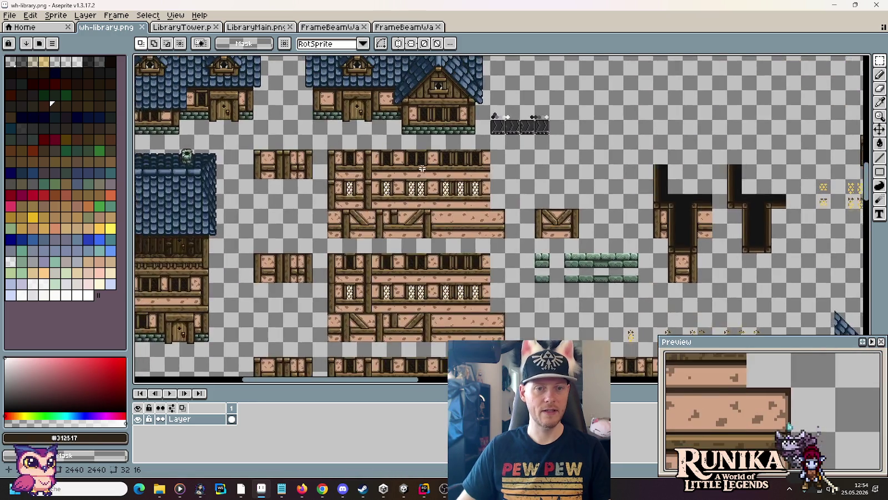
pyautogui.scroll(2, 522, 174)
pyautogui.moveTo(536, 176)
pyautogui.mouseDown()
pyautogui.moveTo(293, 139)
pyautogui.moveTo(252, 145)
pyautogui.mouseUp()
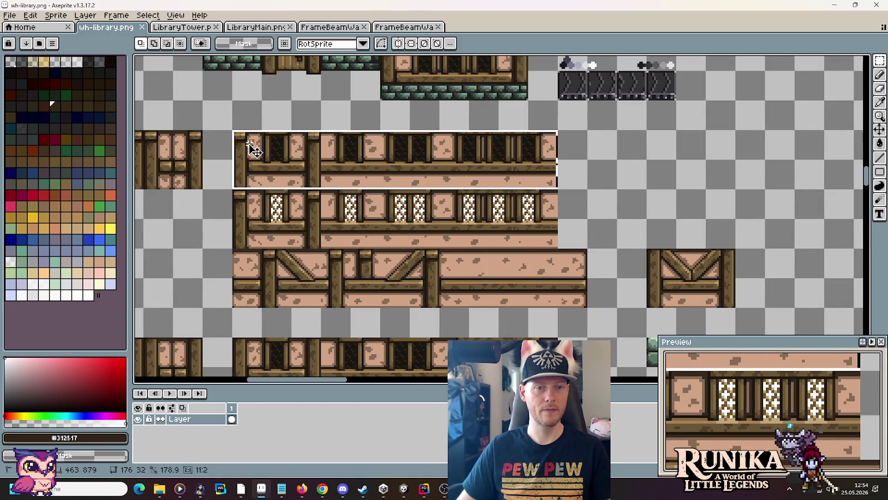
pyautogui.click(330, 27)
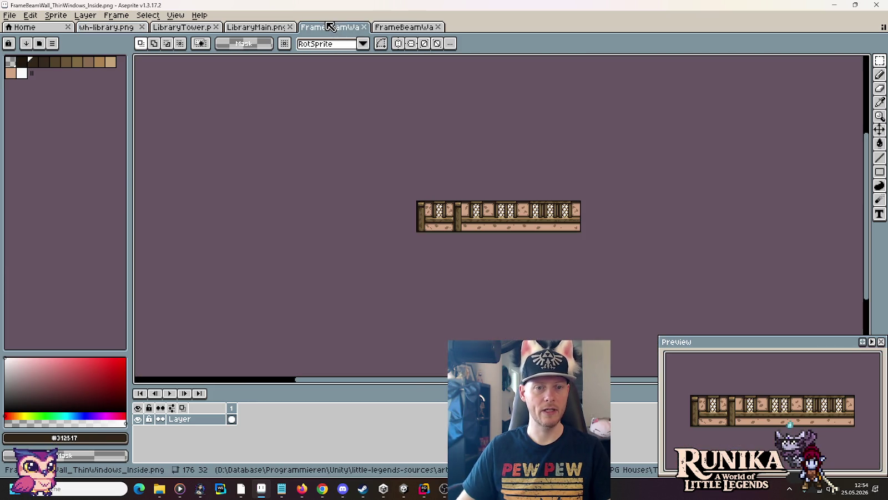
pyautogui.click(419, 26)
pyautogui.hotkey('ctrl', 'a')
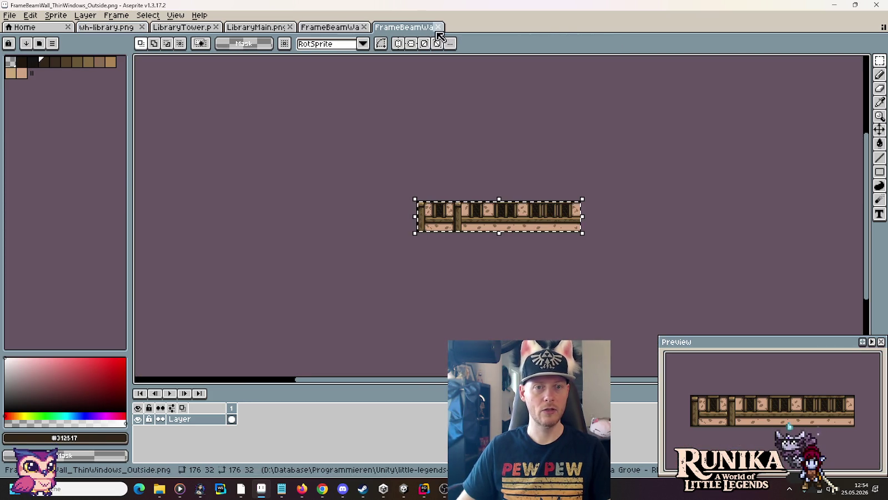
pyautogui.click(438, 26)
# - Paste the lattice-window row from wh-library into ThinWindows Inside, save and close it
pyautogui.click(106, 26)
pyautogui.moveTo(557, 246)
pyautogui.mouseDown()
pyautogui.moveTo(550, 233)
pyautogui.moveTo(364, 191)
pyautogui.moveTo(233, 190)
pyautogui.mouseUp()
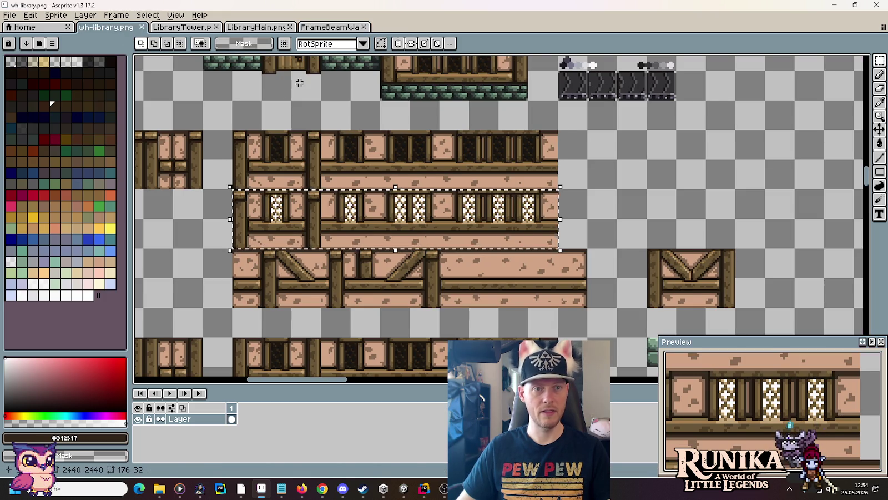
pyautogui.click(329, 27)
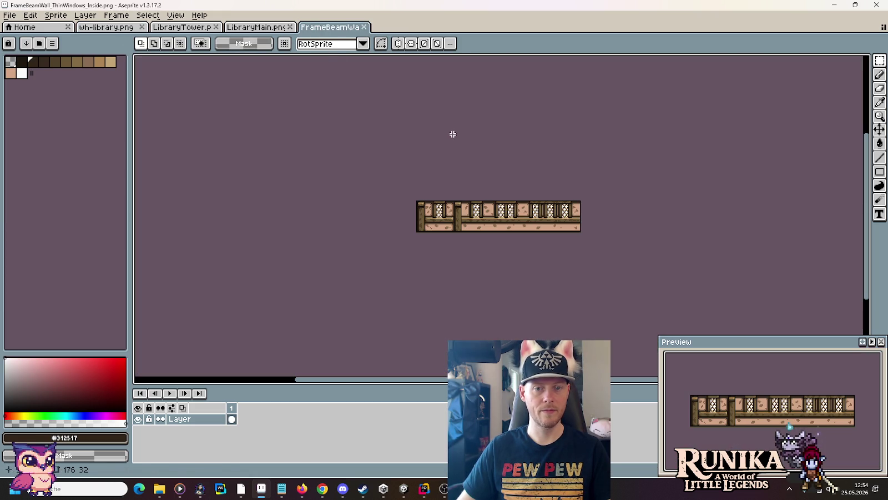
pyautogui.hotkey('ctrl', 'v')
pyautogui.hotkey('ctrl', 's')
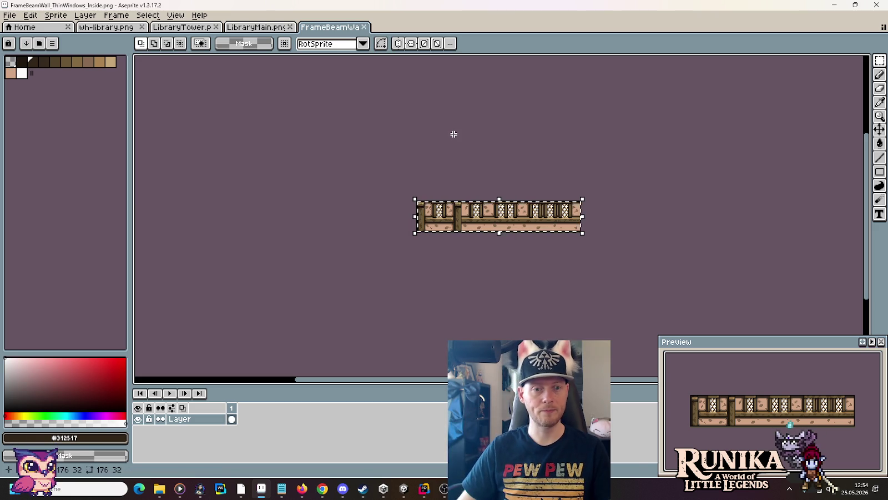
pyautogui.click(364, 26)
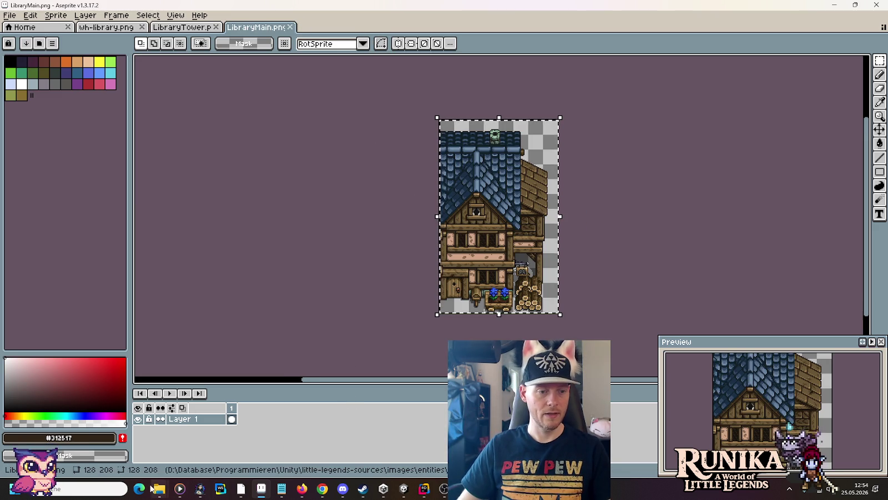
# - Copy both FrameBeamWall_ThinWindows PNGs from MasonFrameBeamWall into the Frame Beam Wall source folder
pyautogui.moveTo(153, 487)
pyautogui.click(250, 444)
pyautogui.scroll(-5, 639, 339)
pyautogui.keyDown('ctrl'); pyautogui.click(440, 219); pyautogui.keyUp('ctrl')
pyautogui.scroll(2, 516, 308)
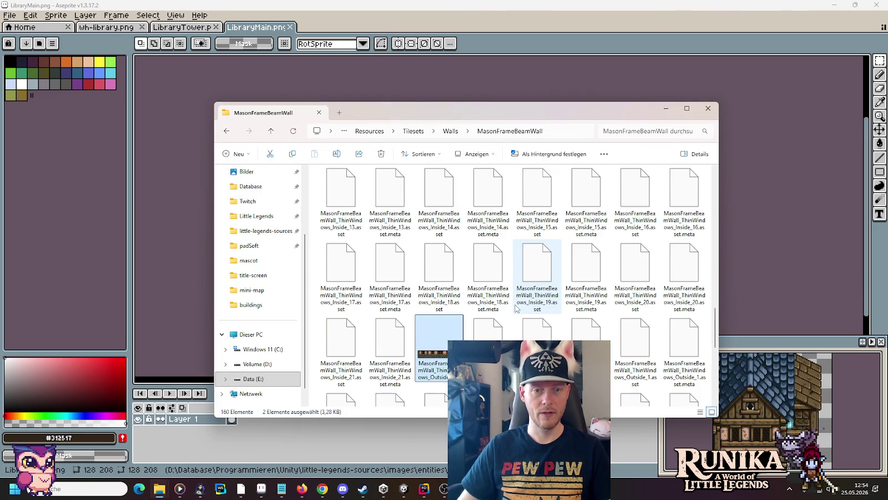
pyautogui.scroll(5, 535, 200)
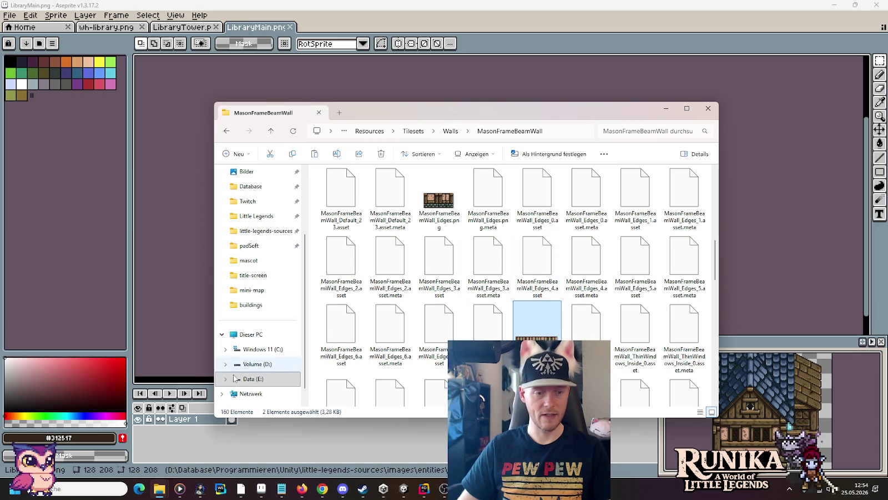
pyautogui.click(158, 494)
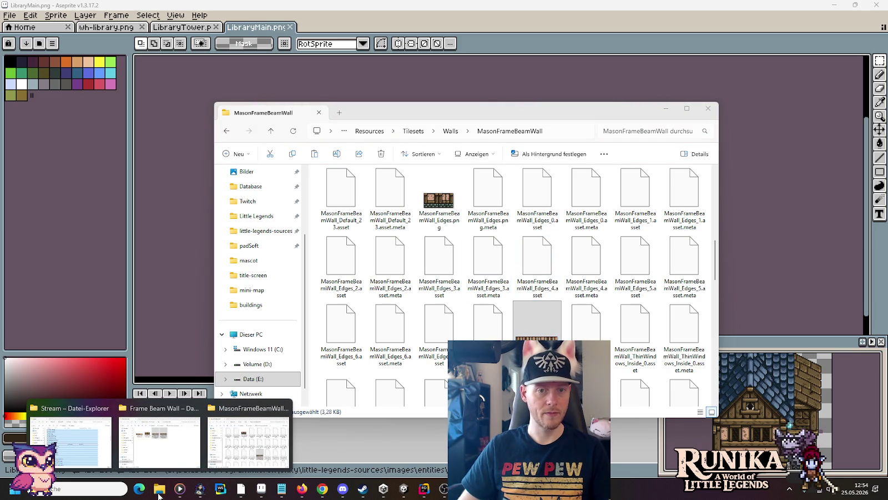
pyautogui.moveTo(158, 494)
pyautogui.mouseDown()
pyautogui.moveTo(159, 442)
pyautogui.moveTo(551, 278)
pyautogui.mouseUp()
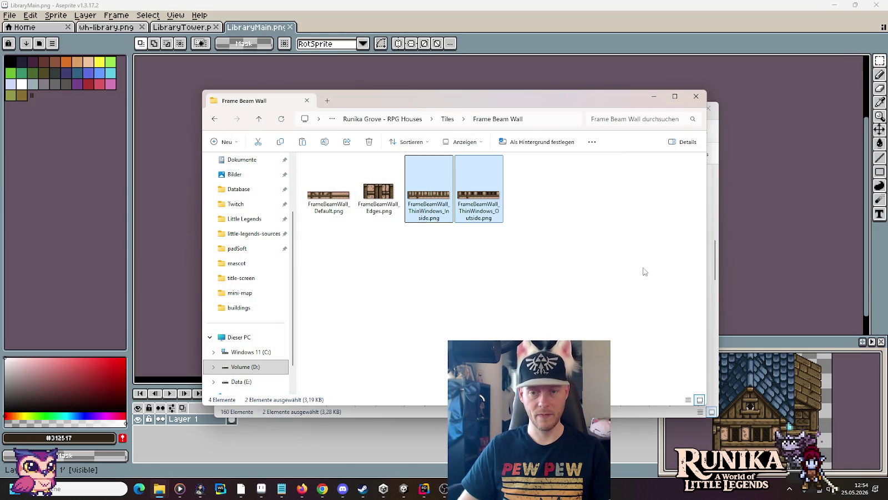
# - Delete the two misplaced ThinWindows PNGs from MasonFrameBeamWall
pyautogui.click(716, 265)
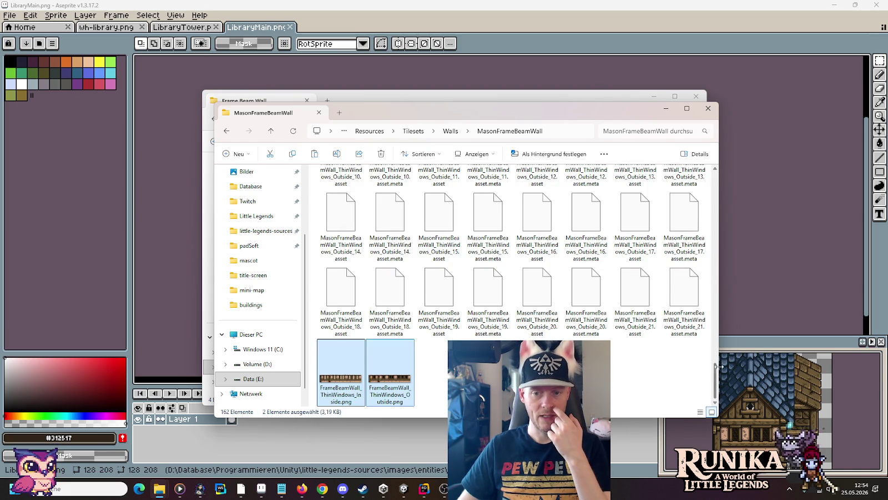
pyautogui.moveTo(716, 376); pyautogui.dragTo(714, 364)
pyautogui.scroll(-5, 709, 318)
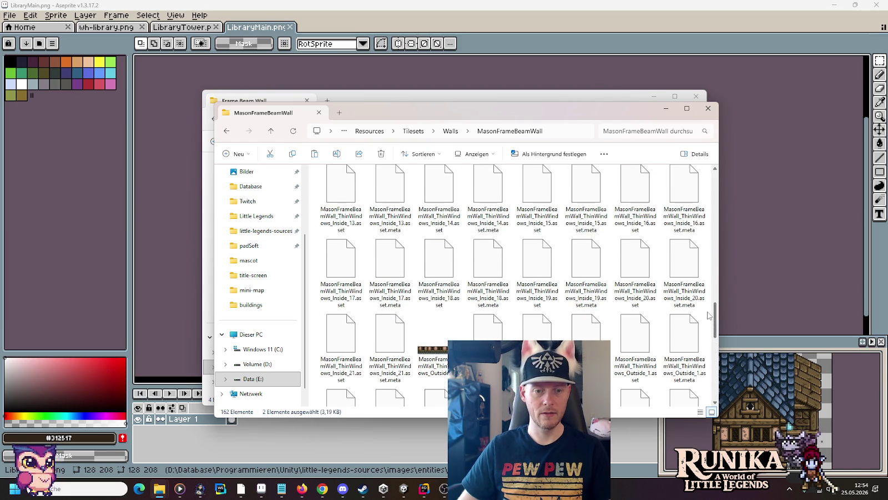
pyautogui.press('Delete')
pyautogui.press('Return')
# - Paste both PNGs into Walls > FrameBeamWall, replacing the existing files
pyautogui.click(450, 132)
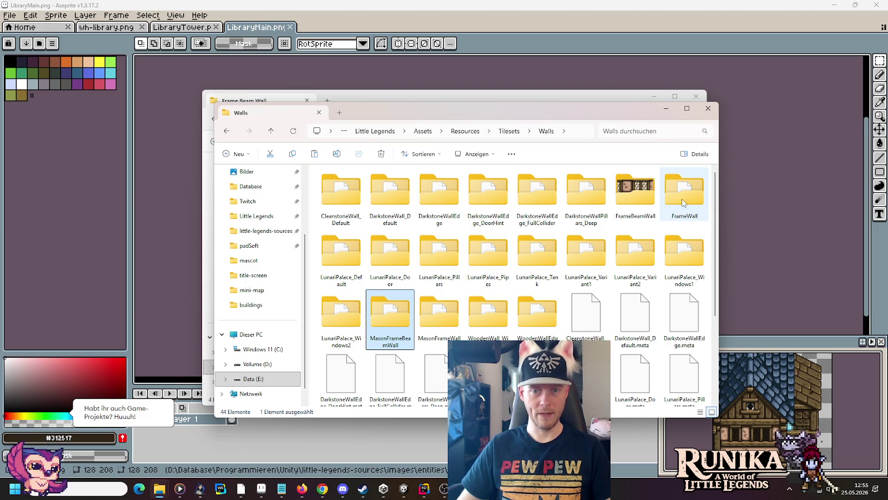
pyautogui.doubleClick(642, 199)
pyautogui.hotkey('ctrl', 'v')
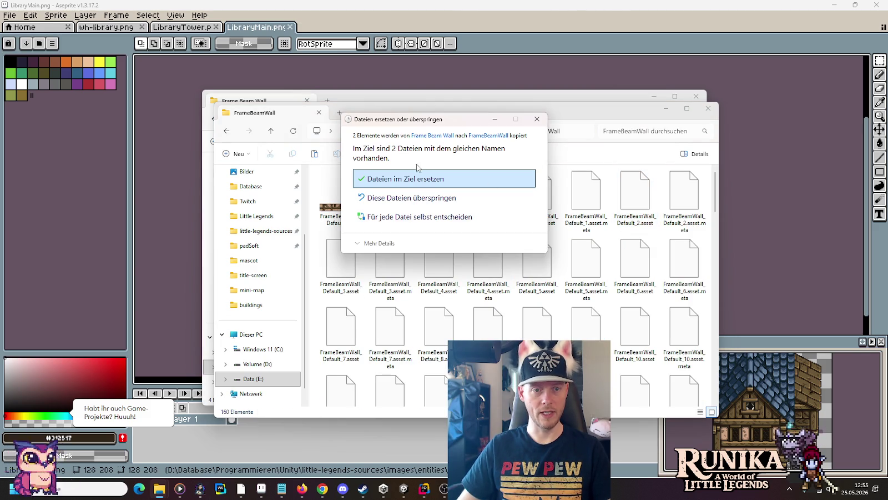
pyautogui.click(402, 177)
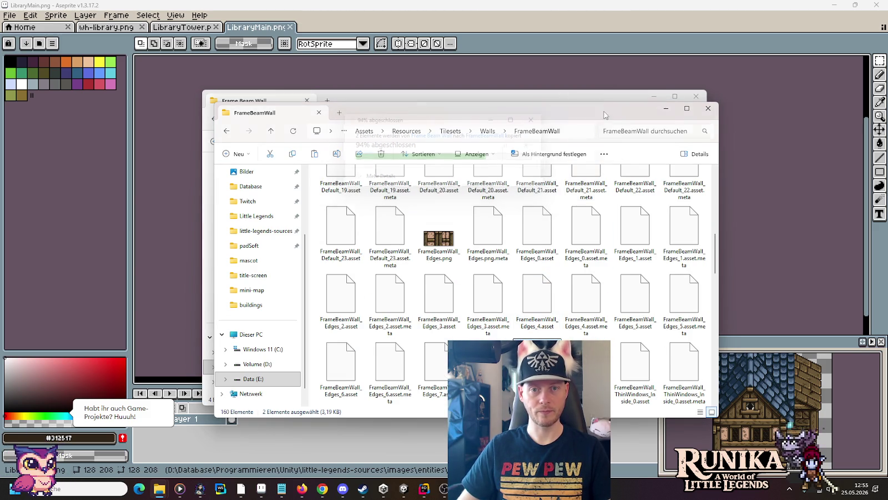
# - Open the Tiles > Frame Wall source folder
pyautogui.click(548, 214)
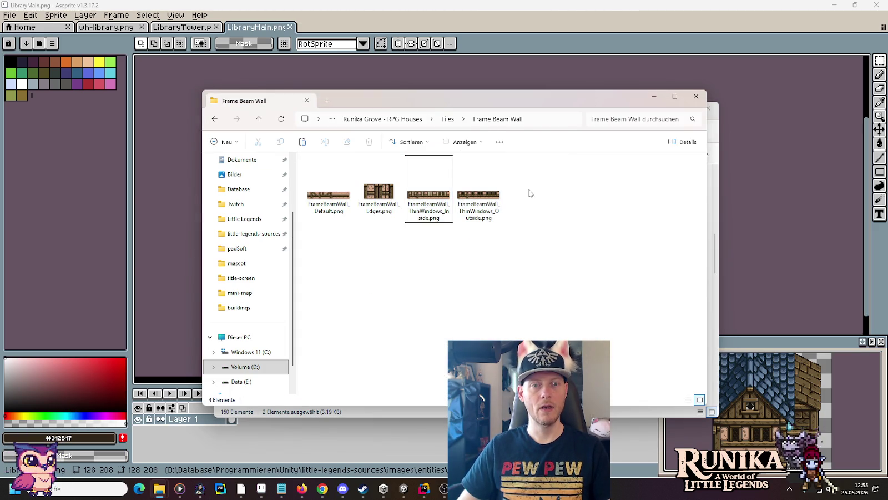
pyautogui.hotkey('alt', 'Up')
pyautogui.doubleClick(333, 223)
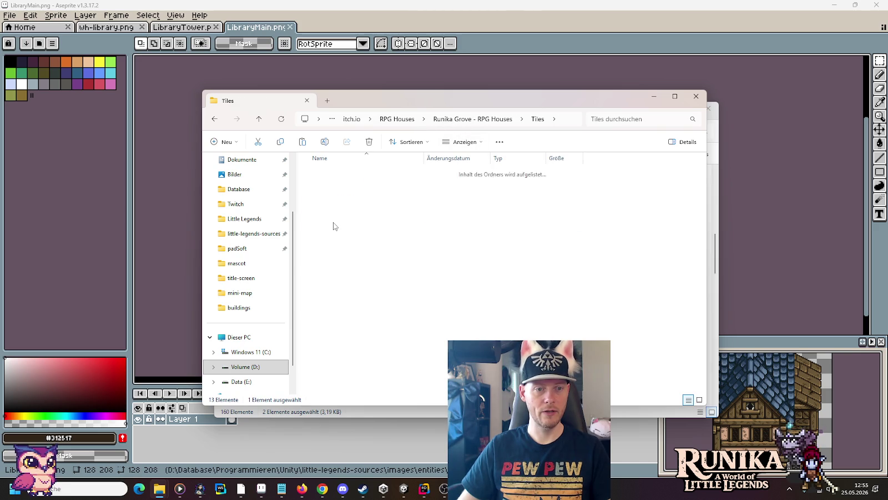
# - Open both FrameWall_ThinWindows PNGs in Aseprite; fill Outside with the dark-window row, save and close
pyautogui.moveTo(534, 259); pyautogui.dragTo(430, 158)
pyautogui.moveTo(472, 188)
pyautogui.mouseDown()
pyautogui.moveTo(467, 196)
pyautogui.moveTo(511, 46)
pyautogui.mouseUp()
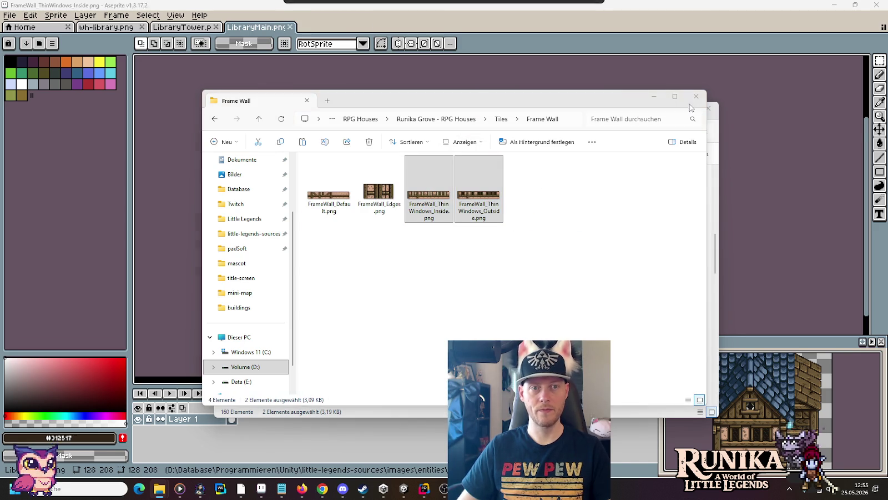
pyautogui.click(111, 27)
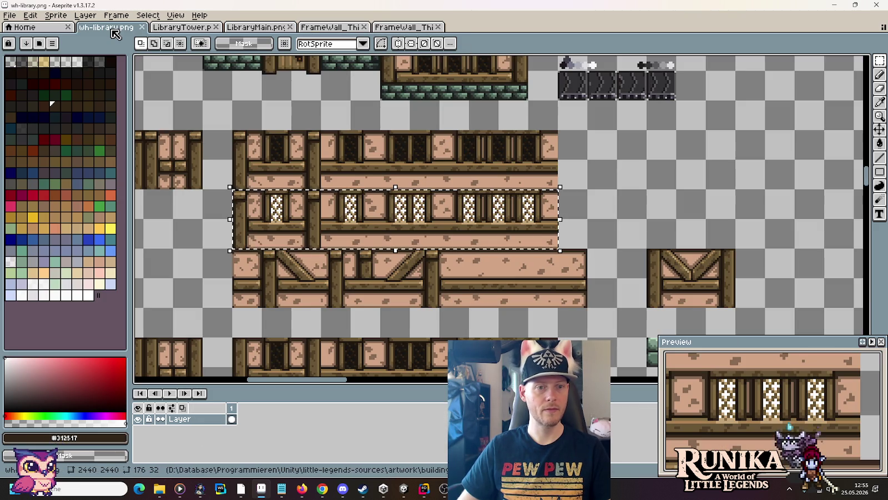
pyautogui.moveTo(222, 302); pyautogui.dragTo(219, 130)
pyautogui.moveTo(541, 215); pyautogui.dragTo(251, 185)
pyautogui.moveTo(291, 152)
pyautogui.mouseDown()
pyautogui.moveTo(399, 281)
pyautogui.moveTo(372, 210)
pyautogui.mouseUp()
pyautogui.click(391, 28)
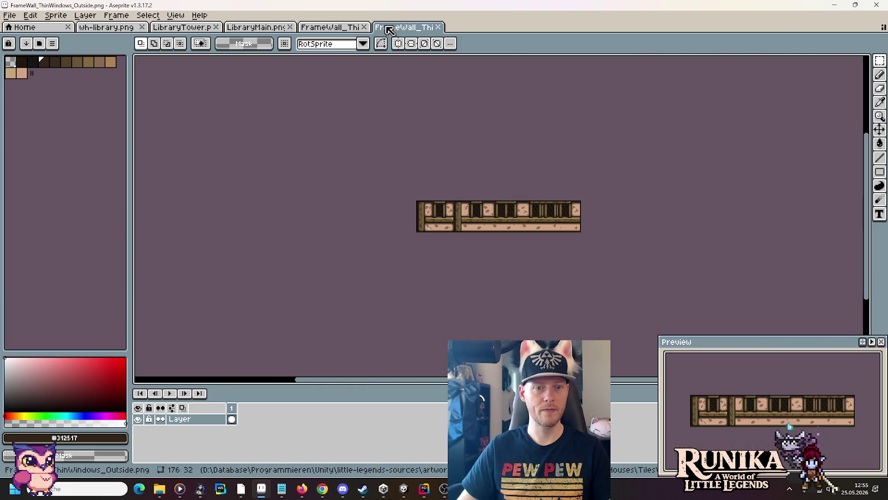
pyautogui.hotkey('ctrl', 's')
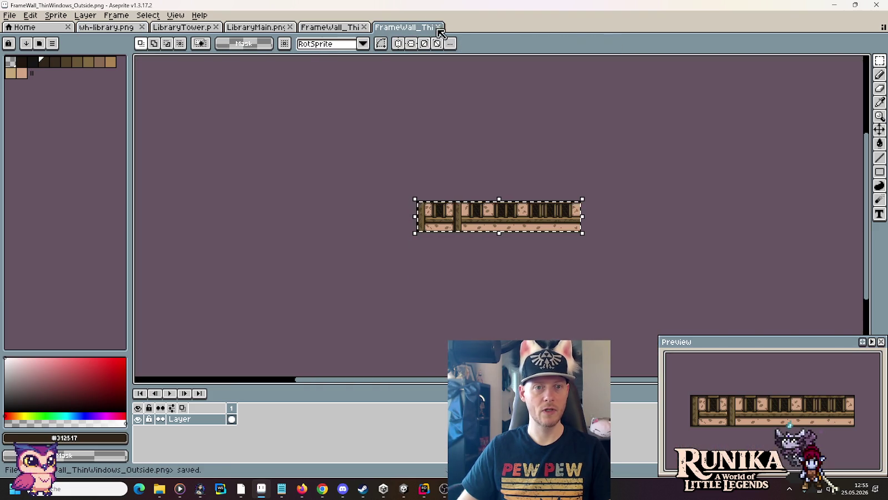
pyautogui.hotkey('ctrl', 'w')
# - Copy the light-window row into FrameWall_ThinWindows_Inside, then save and close it
pyautogui.moveTo(355, 238); pyautogui.dragTo(356, 298)
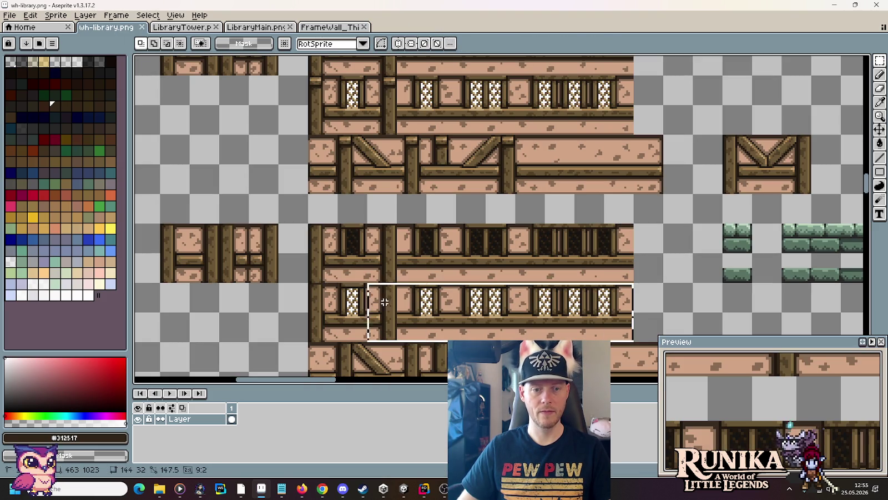
pyautogui.hotkey('ctrl', 'c')
pyautogui.hotkey('ctrl', 'alt', 'n')
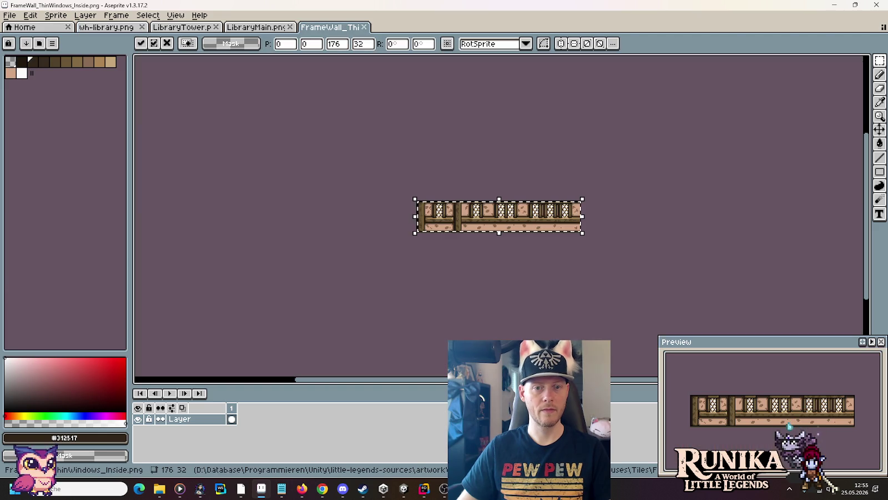
pyautogui.hotkey('ctrl', 'w')
pyautogui.hotkey('alt', 'Tab')
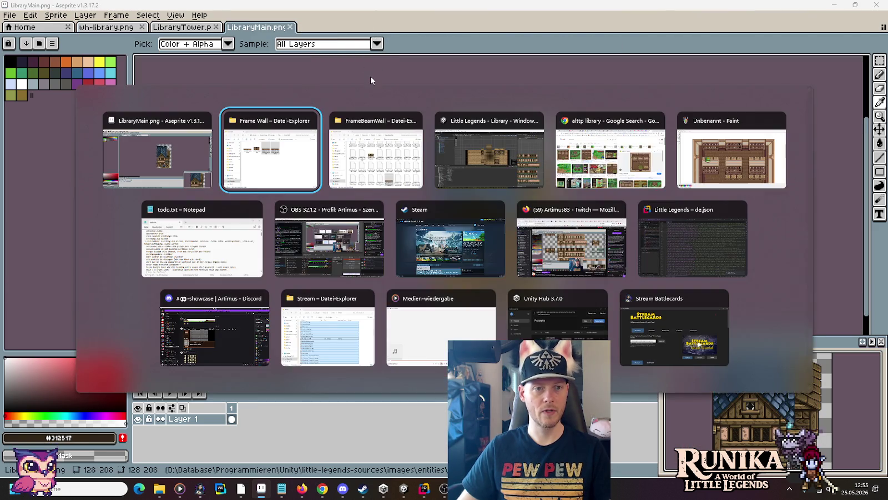
# - Paste both FrameWall_ThinWindows PNGs into Walls > FrameWall, replacing existing ones, then return to Walls
pyautogui.moveTo(438, 200); pyautogui.dragTo(447, 208)
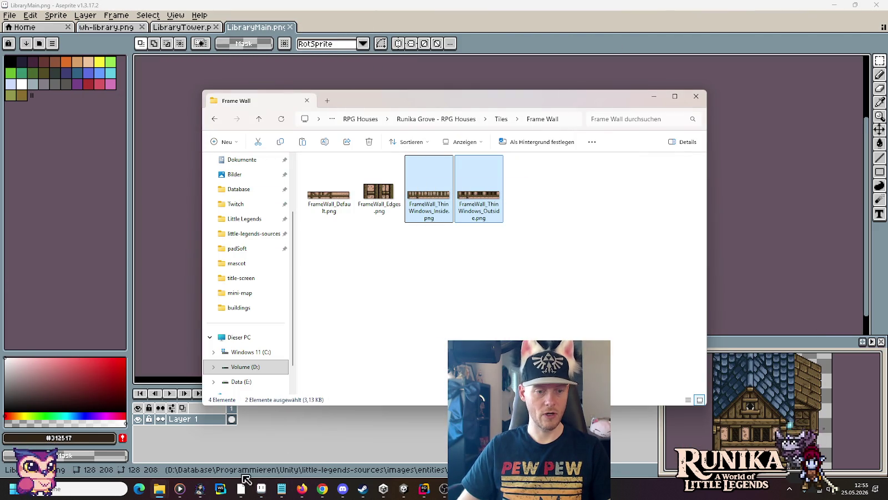
pyautogui.moveTo(159, 489)
pyautogui.click(228, 455)
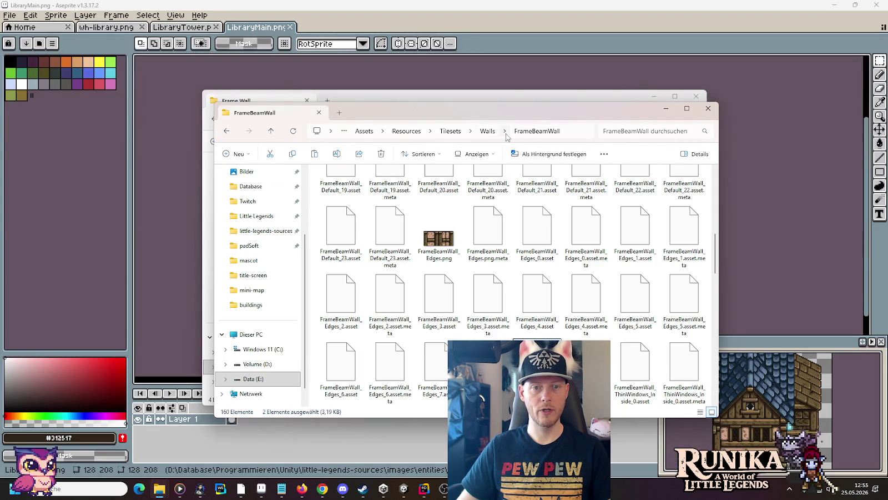
pyautogui.click(488, 132)
pyautogui.doubleClick(680, 188)
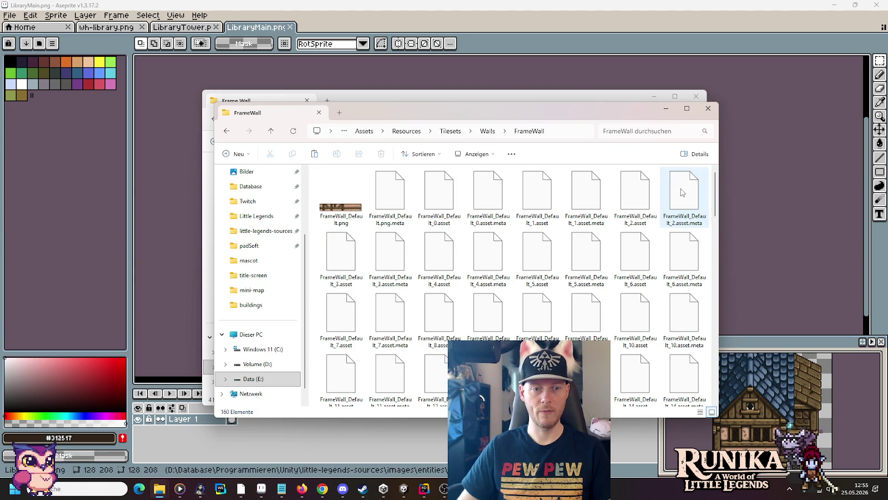
pyautogui.hotkey('ctrl', 'v')
pyautogui.click(469, 186)
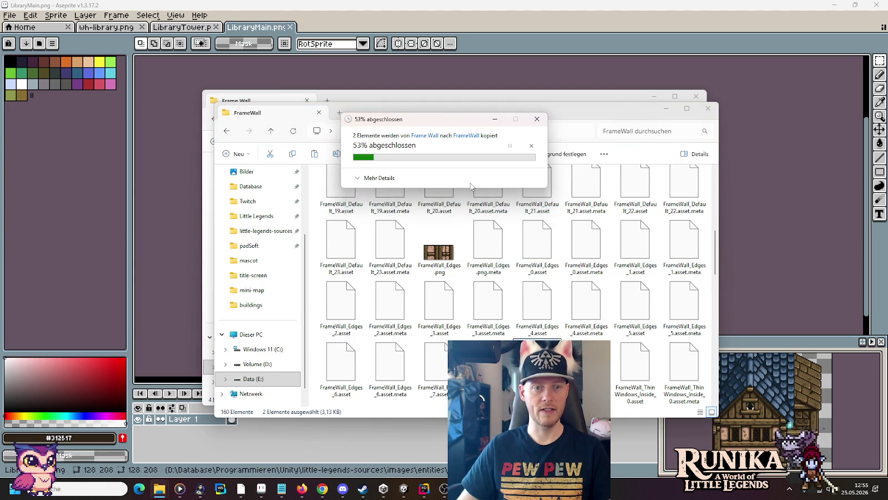
pyautogui.click(487, 131)
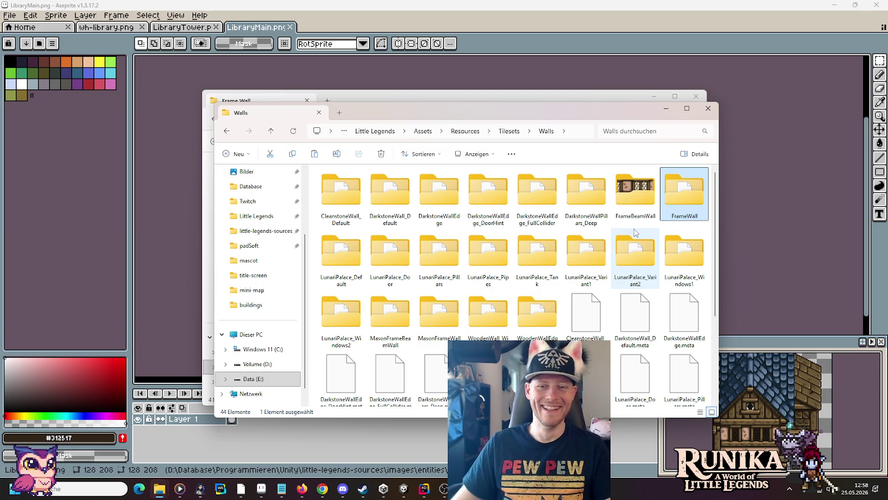
# - From Tiles > Mason Frame Beam Wall, drag both ThinWindows PNGs into Aseprite
pyautogui.click(513, 233)
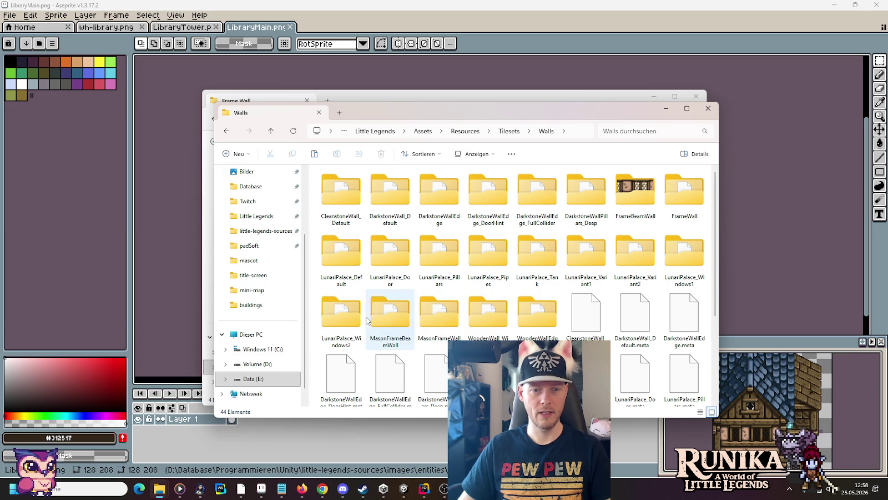
pyautogui.doubleClick(397, 312)
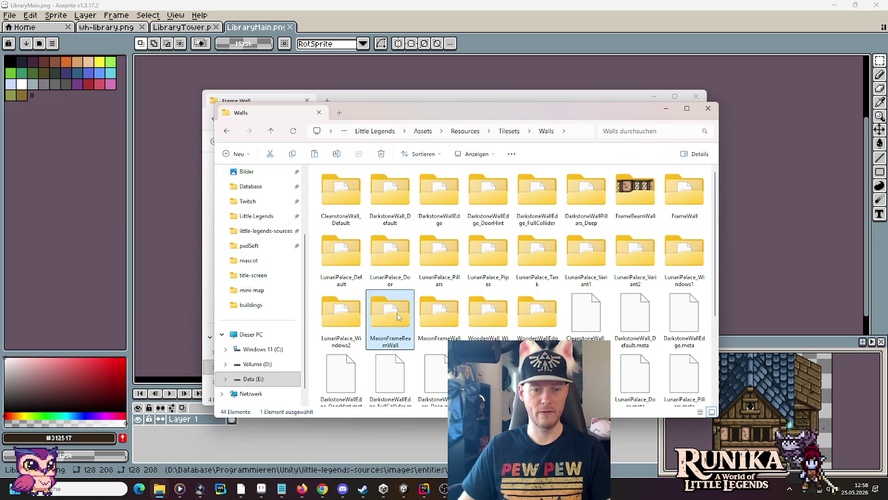
pyautogui.click(413, 102)
pyautogui.click(499, 120)
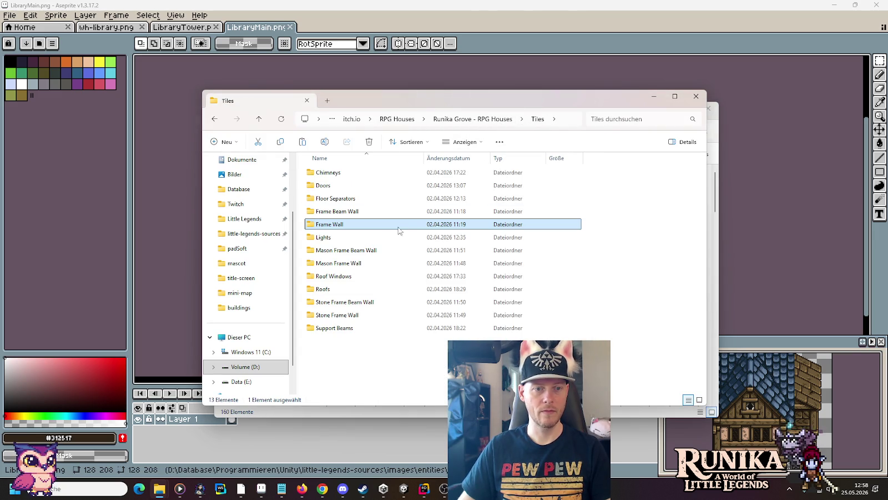
pyautogui.doubleClick(365, 251)
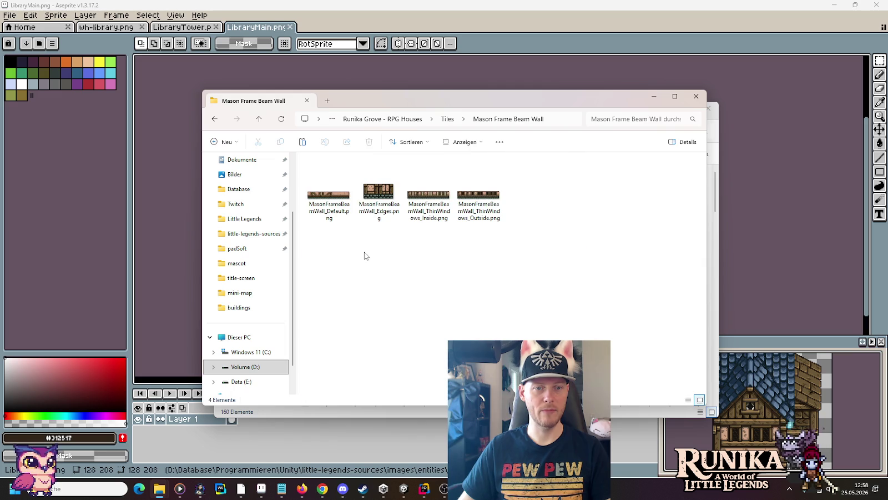
pyautogui.moveTo(502, 269); pyautogui.dragTo(405, 155)
pyautogui.moveTo(430, 200); pyautogui.dragTo(757, 139)
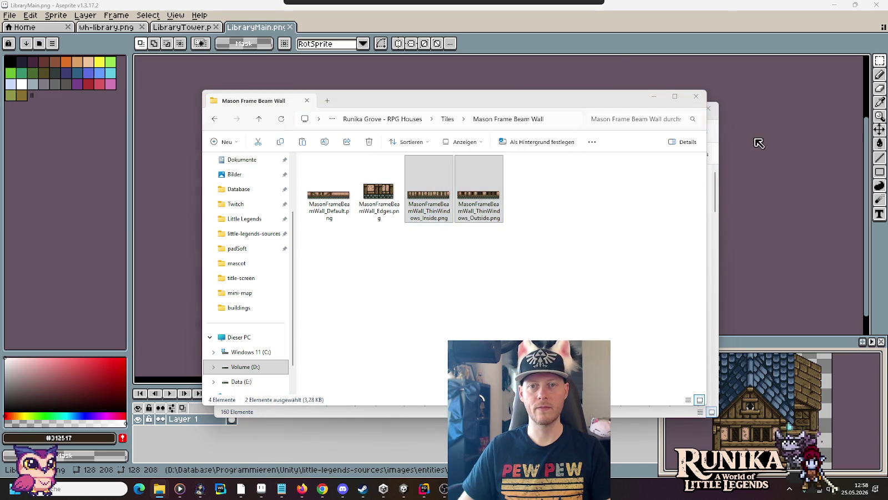
pyautogui.scroll(1, 480, 220)
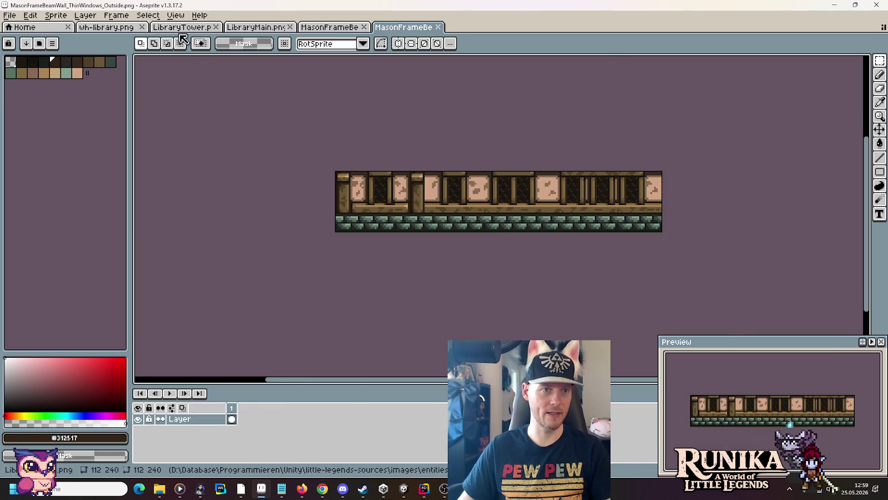
# - Paste the dark-window row from wh-library over the MasonFrameBeamWall Outside thin-window strip
pyautogui.click(105, 27)
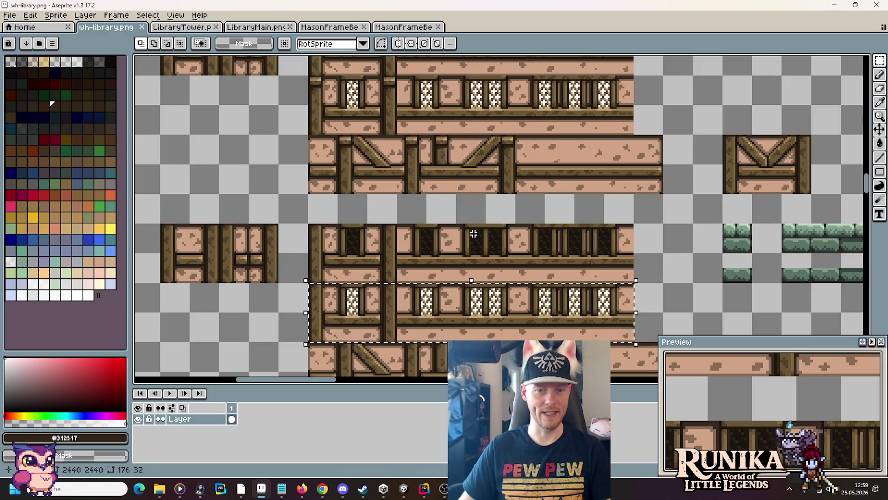
pyautogui.scroll(2, 540, 330)
pyautogui.scroll(-4, 540, 330)
pyautogui.moveTo(606, 219); pyautogui.dragTo(312, 178)
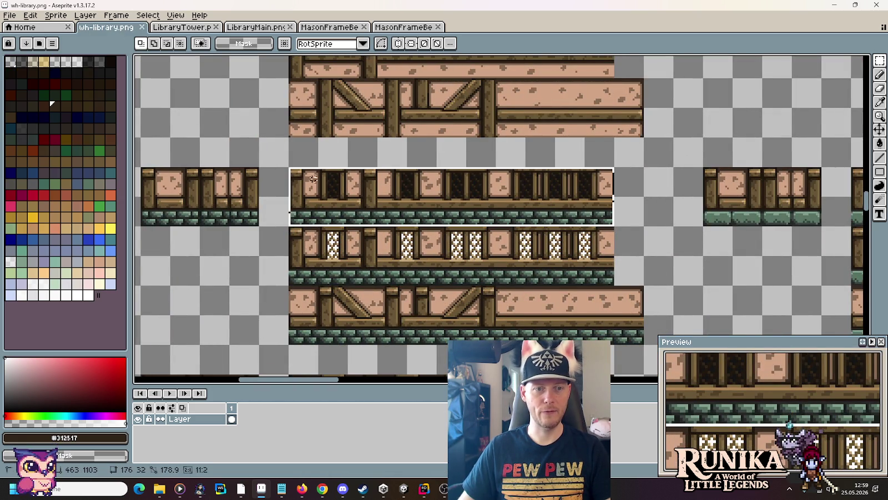
pyautogui.click(403, 27)
pyautogui.hotkey('ctrl', 'v')
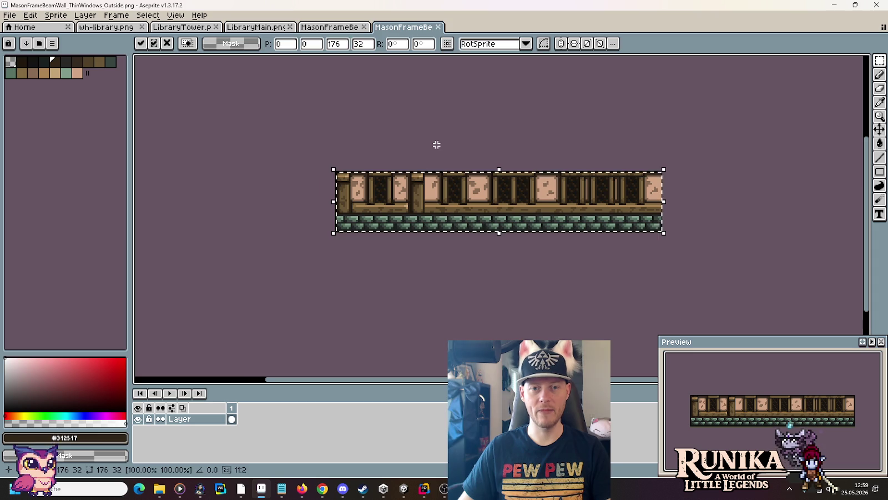
pyautogui.press('Return')
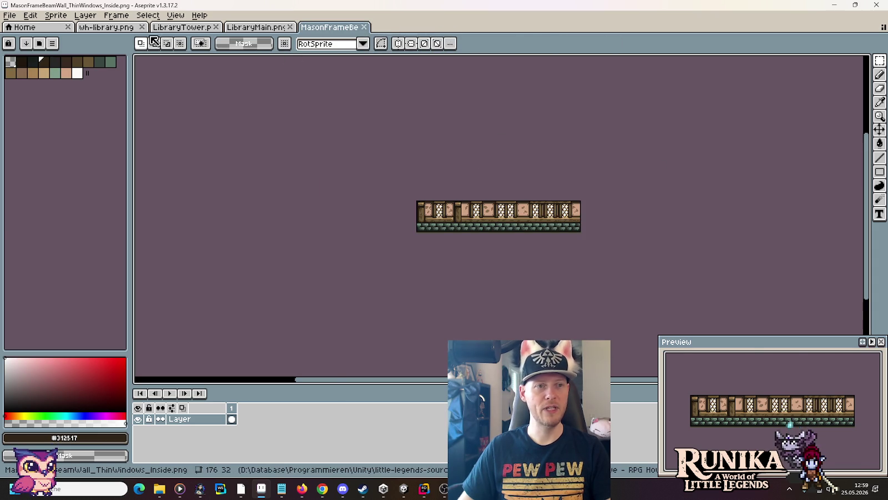
# - Paste the lattice-window row into the Inside strip, then save and close it
pyautogui.click(117, 29)
pyautogui.click(296, 271)
pyautogui.moveTo(296, 271); pyautogui.dragTo(605, 233)
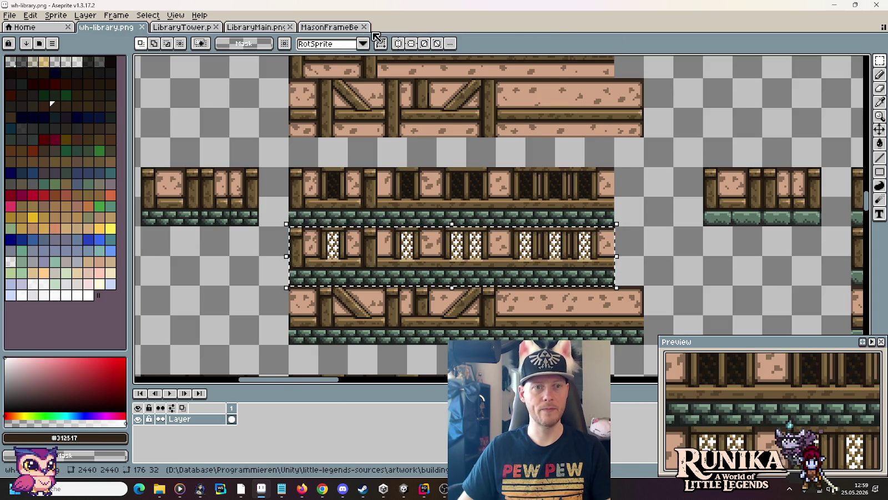
pyautogui.click(344, 28)
pyautogui.hotkey('ctrl', 'v')
pyautogui.click(364, 26)
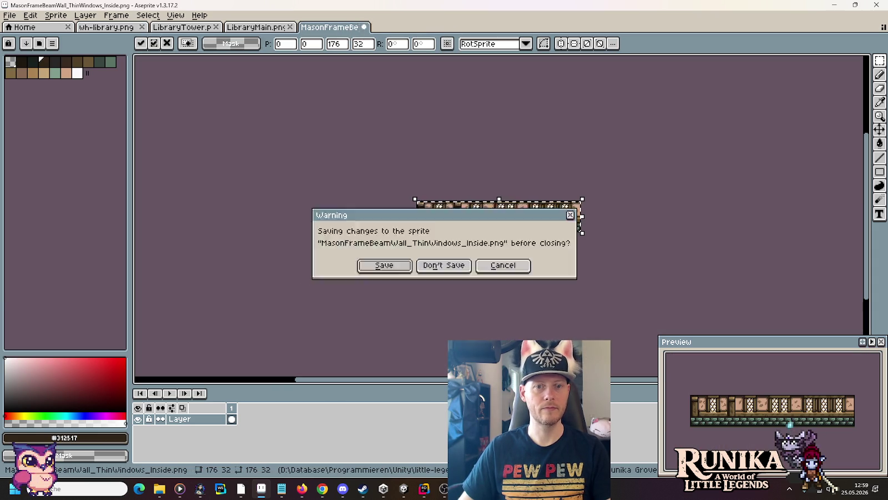
pyautogui.click(366, 266)
# - Close the LibraryMain and LibraryTower sprites
pyautogui.hotkey('alt', 'Tab')
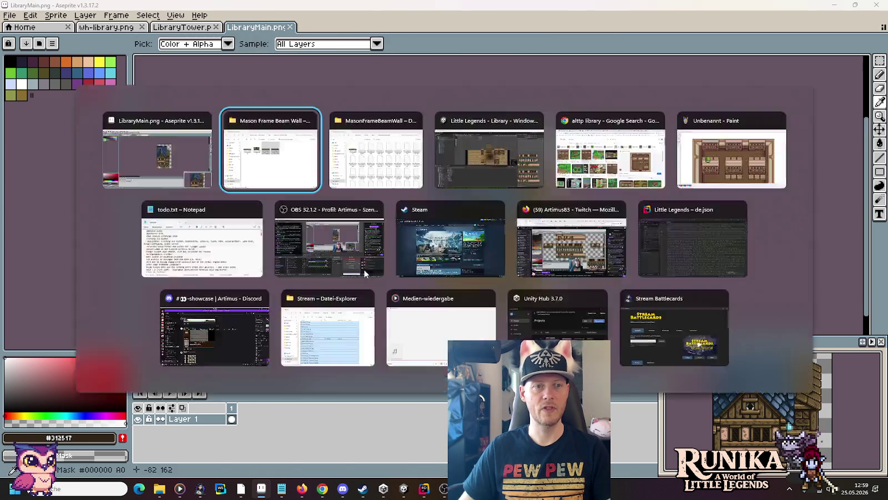
pyautogui.click(289, 27)
pyautogui.click(216, 27)
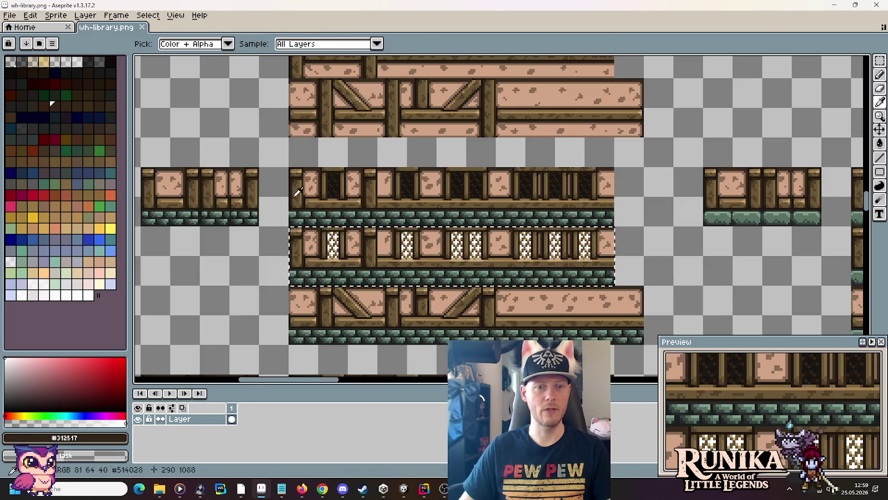
# - Paste both ThinWindows PNGs into the game's MasonFrameBeamWall folder, replacing the existing files
pyautogui.hotkey('alt', 'Tab')
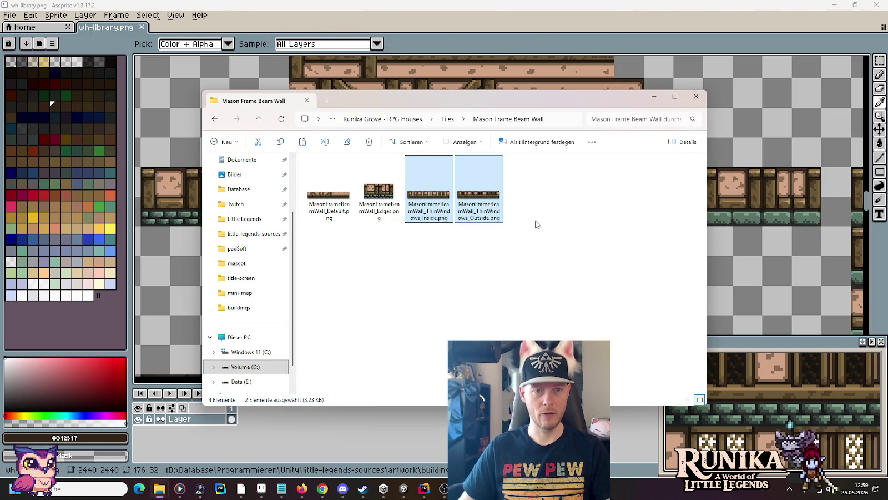
pyautogui.hotkey('alt', 'Tab')
pyautogui.hotkey('ctrl', 'v')
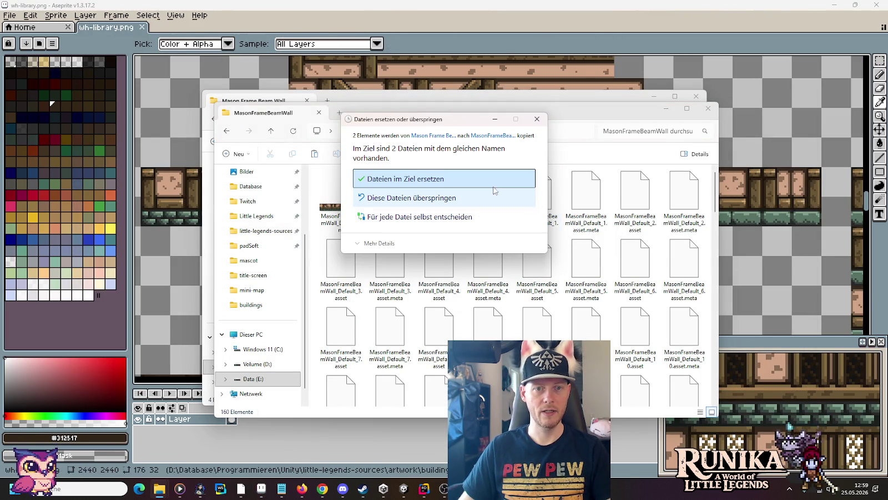
pyautogui.click(437, 177)
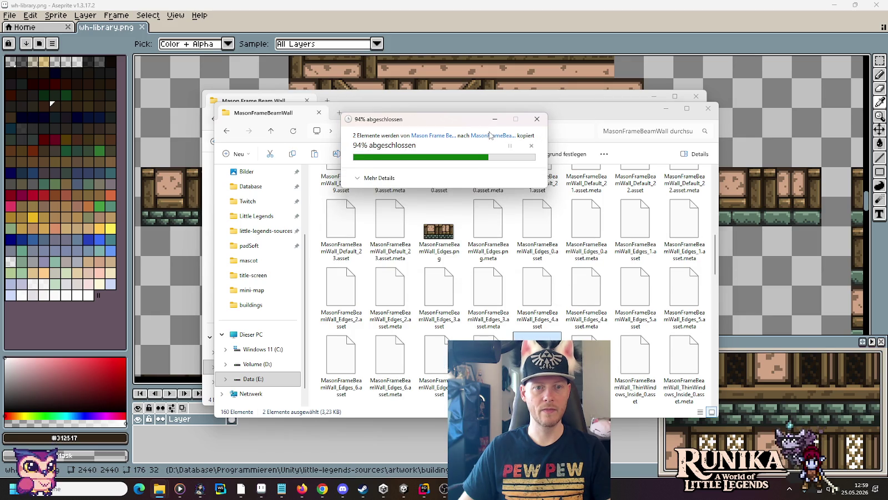
# - Move the destination window to MasonFrameWall and the source window back up to Tiles
pyautogui.click(451, 131)
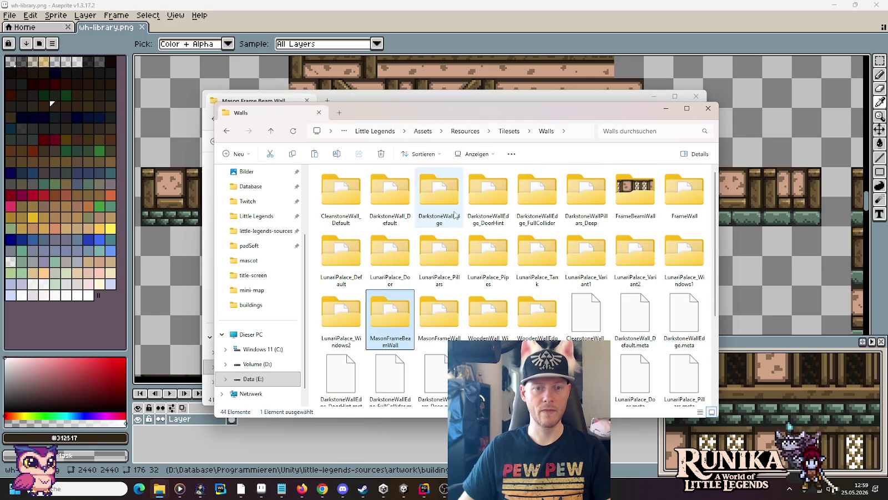
pyautogui.doubleClick(436, 305)
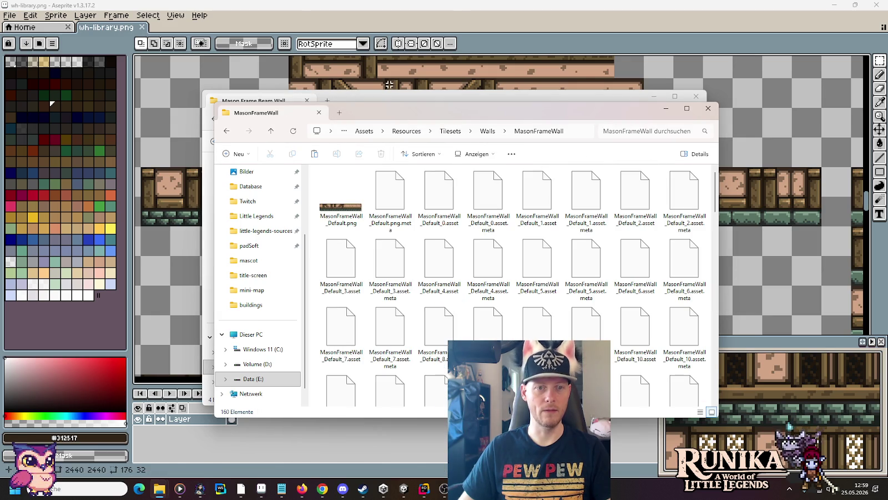
pyautogui.click(388, 101)
pyautogui.click(459, 121)
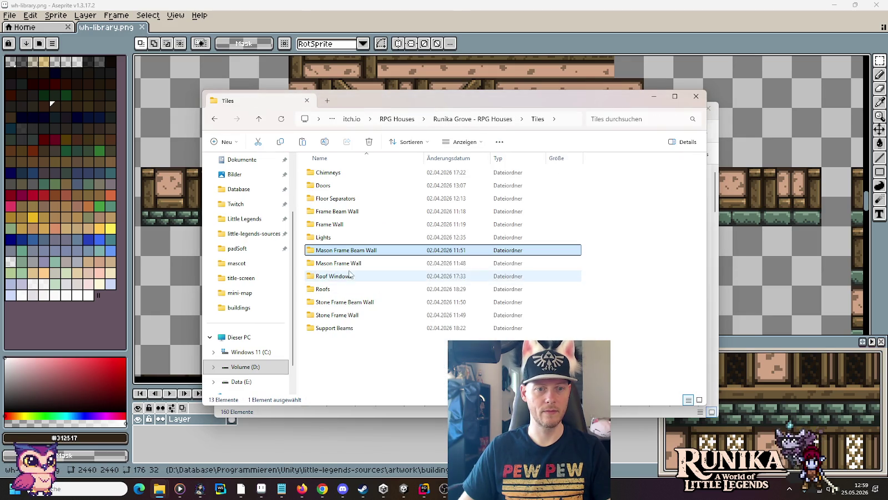
# - Open both Mason Frame Wall ThinWindows PNGs in Aseprite
pyautogui.doubleClick(383, 263)
pyautogui.moveTo(475, 206); pyautogui.dragTo(408, 158)
pyautogui.moveTo(431, 197); pyautogui.dragTo(178, 32)
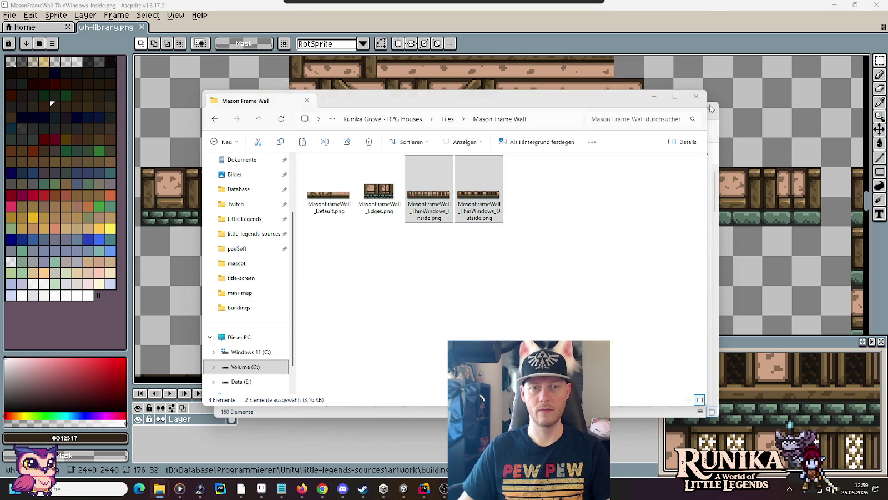
# - Put the wh-library lattice-window row into the Inside thin-window strip and close it
pyautogui.click(112, 27)
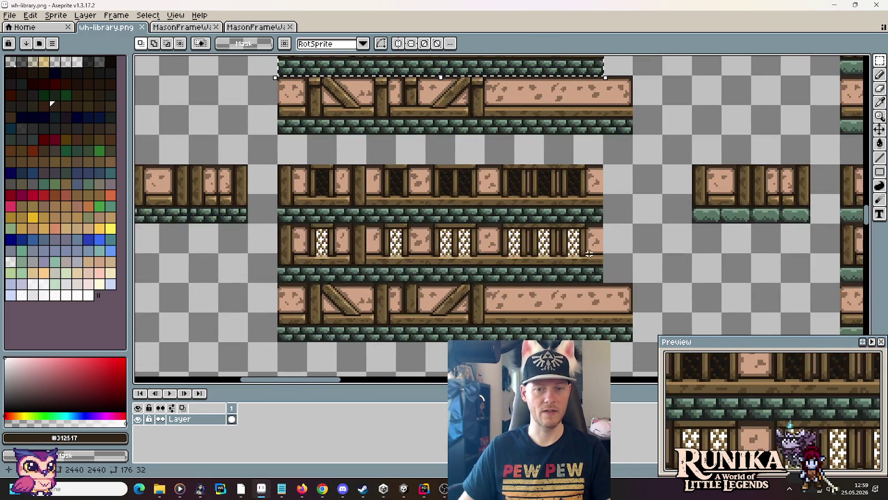
pyautogui.moveTo(592, 271); pyautogui.dragTo(305, 240)
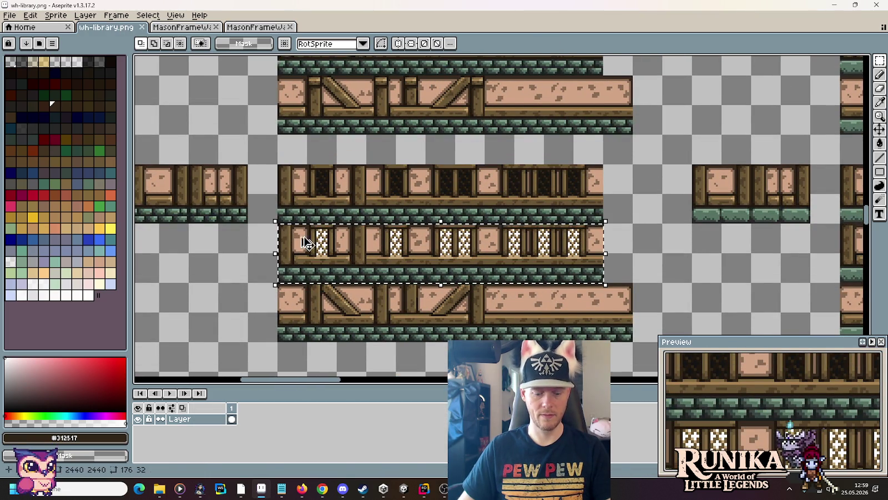
pyautogui.click(197, 31)
pyautogui.hotkey('ctrl', 'a')
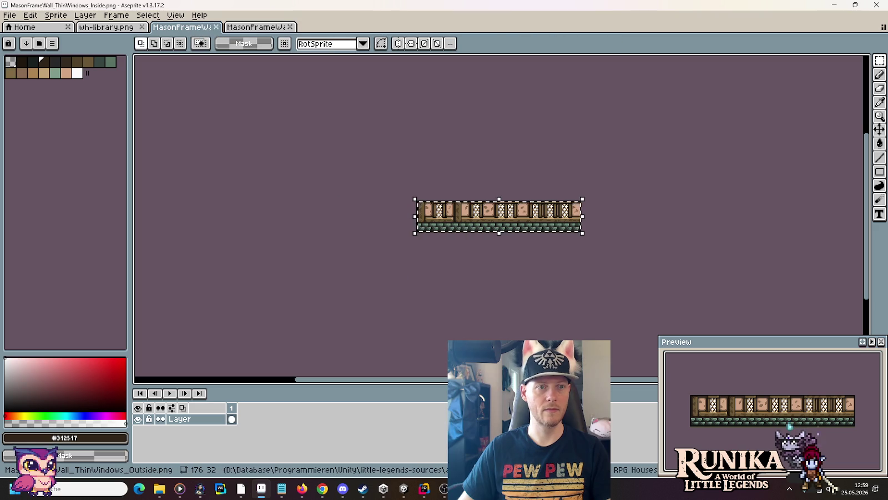
pyautogui.click(216, 28)
# - Paste the dark-window row into the Outside strip, save and close it
pyautogui.click(127, 29)
pyautogui.moveTo(602, 228)
pyautogui.mouseDown()
pyautogui.moveTo(285, 272)
pyautogui.moveTo(294, 177)
pyautogui.mouseUp()
pyautogui.hotkey('ctrl', 'c')
pyautogui.click(200, 27)
pyautogui.hotkey('ctrl', 'v')
pyautogui.hotkey('ctrl', 's')
pyautogui.click(217, 28)
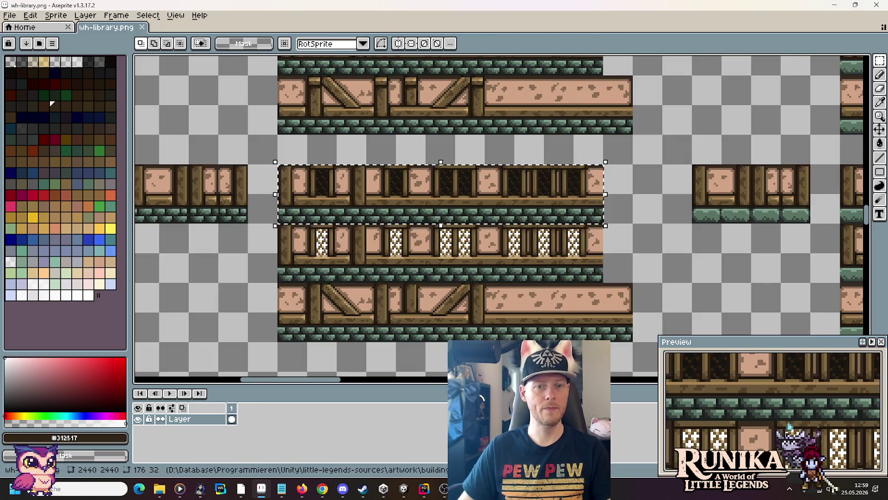
pyautogui.hotkey('alt', 'Tab')
pyautogui.hotkey('alt', 'Tab')
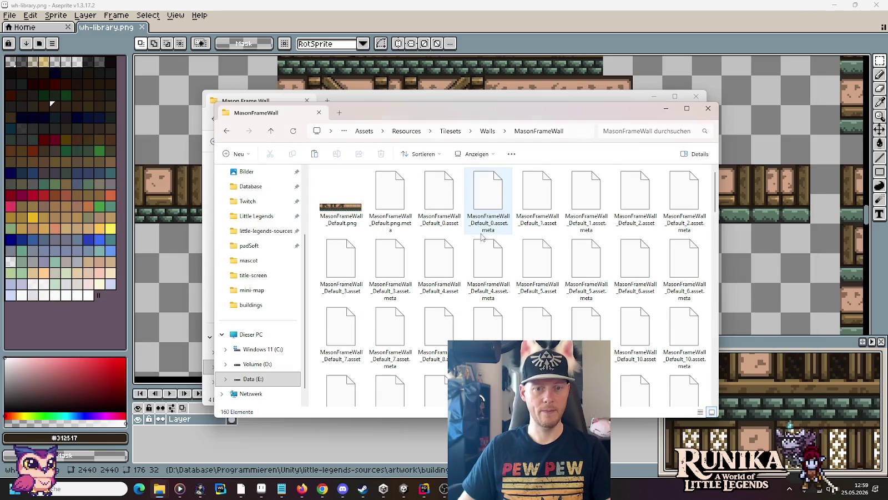
# - Paste the PNGs into MasonFrameWall, replacing the old files, and return to Walls
pyautogui.hotkey('ctrl', 'v')
pyautogui.click(421, 177)
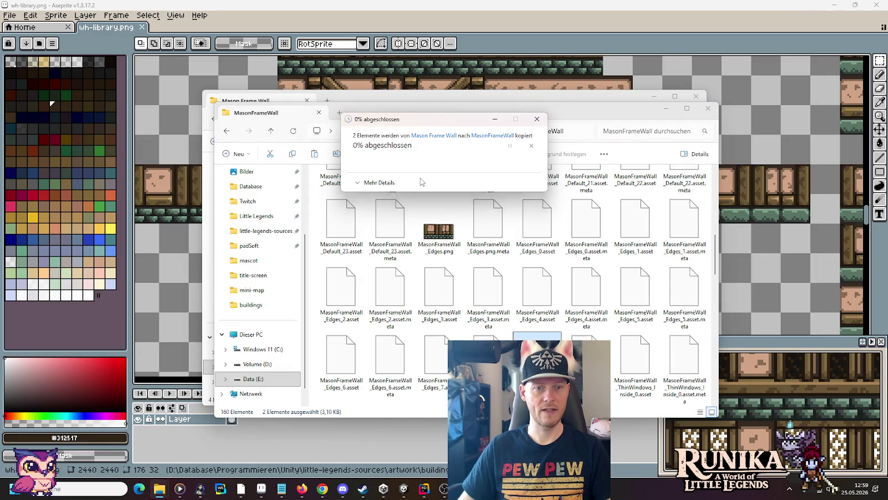
pyautogui.click(484, 131)
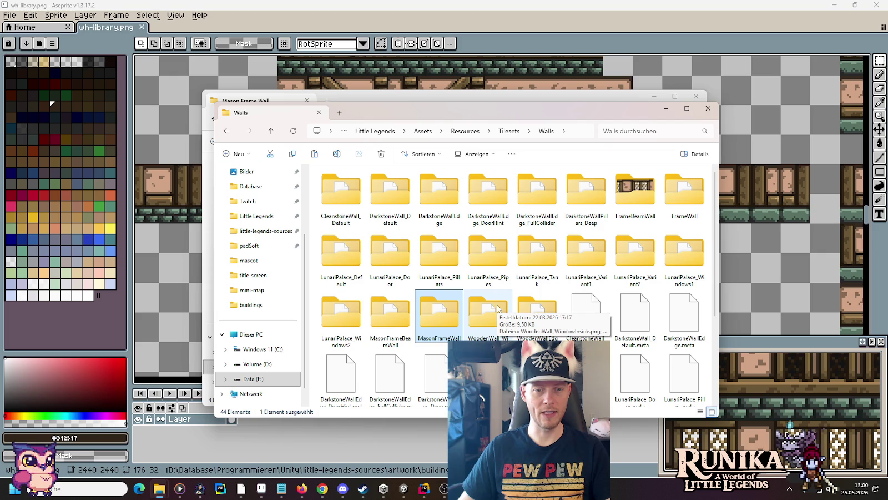
# - Bring the source window back up to the Tiles folder listing
pyautogui.rightClick(562, 293)
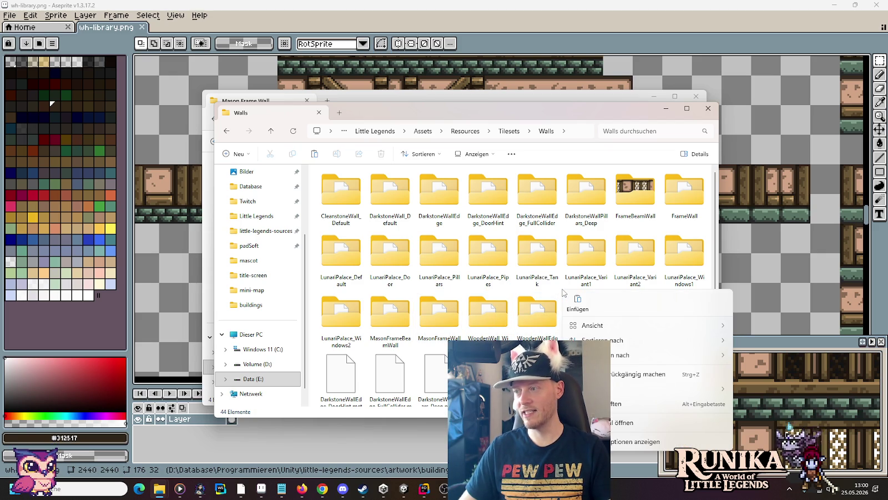
pyautogui.click(450, 97)
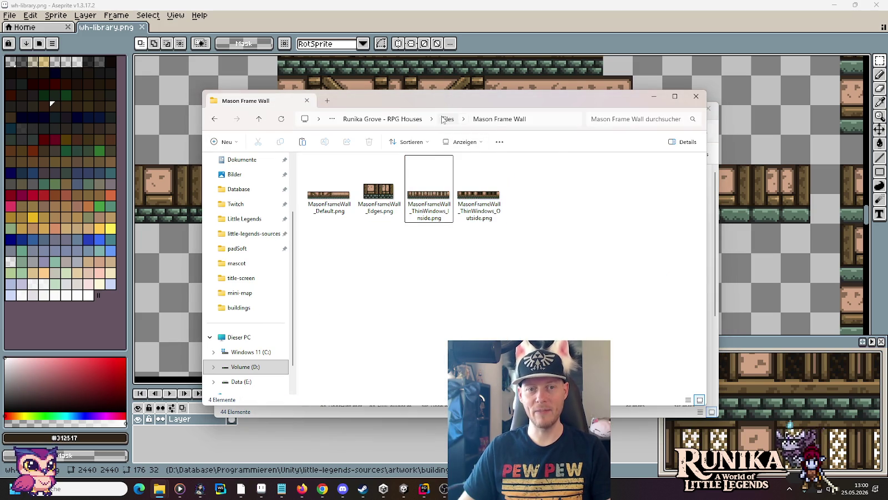
pyautogui.click(443, 119)
pyautogui.click(415, 355)
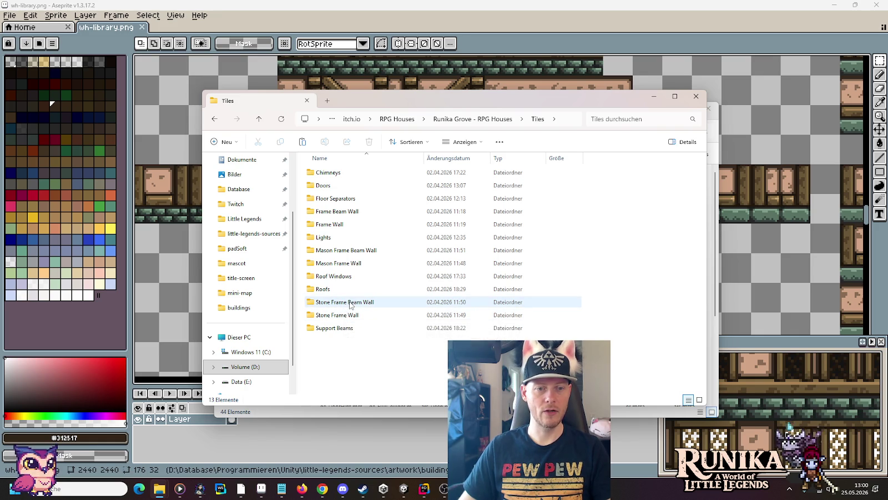
# - Open both Stone Frame Beam Wall ThinWindows PNGs in Aseprite
pyautogui.doubleClick(350, 304)
pyautogui.moveTo(531, 259); pyautogui.dragTo(416, 195)
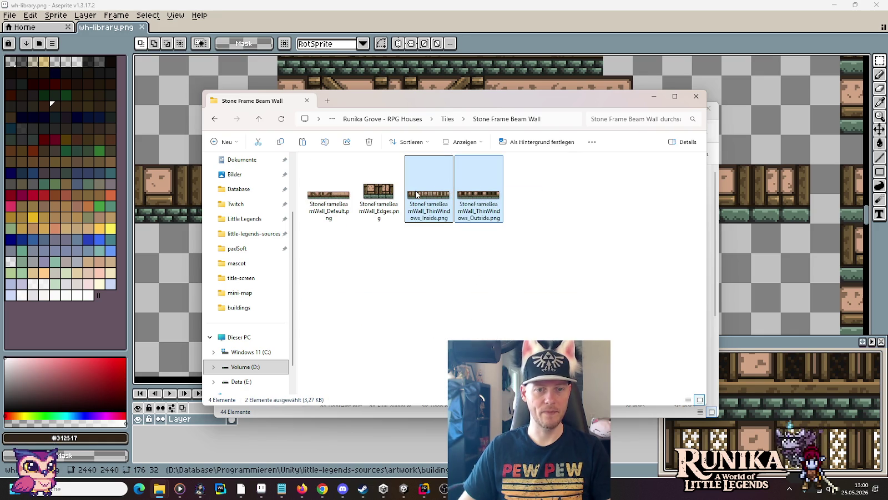
pyautogui.doubleClick(428, 194)
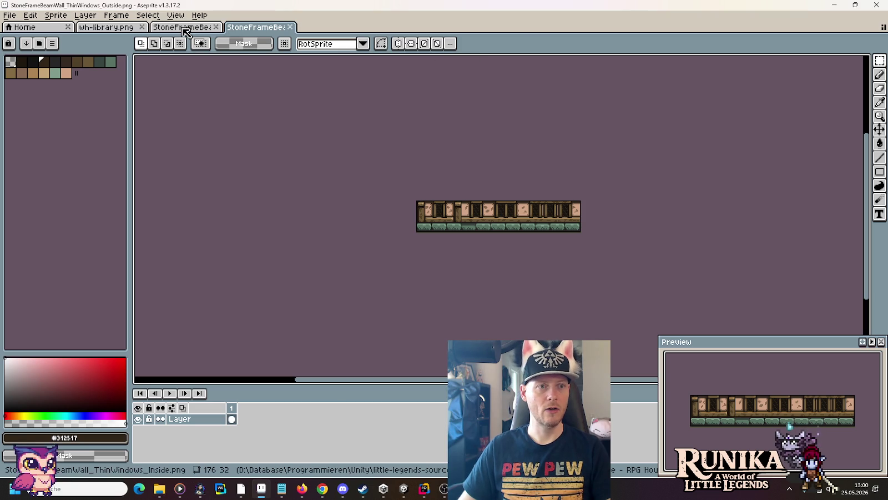
# - Paste the dark-window strip from wh-library into the Outside image and close it
pyautogui.click(106, 27)
pyautogui.moveTo(555, 175)
pyautogui.mouseDown()
pyautogui.moveTo(337, 297)
pyautogui.moveTo(424, 222)
pyautogui.moveTo(410, 223)
pyautogui.mouseUp()
pyautogui.click(255, 27)
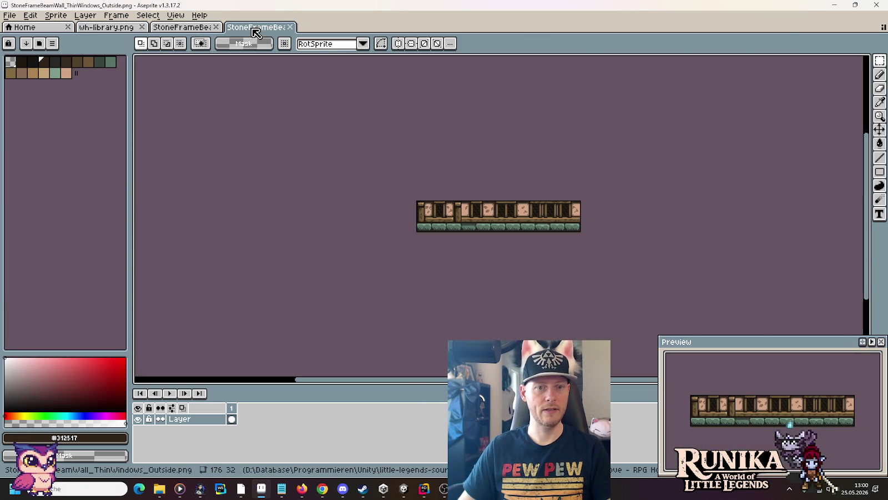
pyautogui.click(102, 27)
pyautogui.moveTo(702, 191)
pyautogui.mouseDown()
pyautogui.moveTo(575, 188)
pyautogui.moveTo(397, 144)
pyautogui.mouseUp()
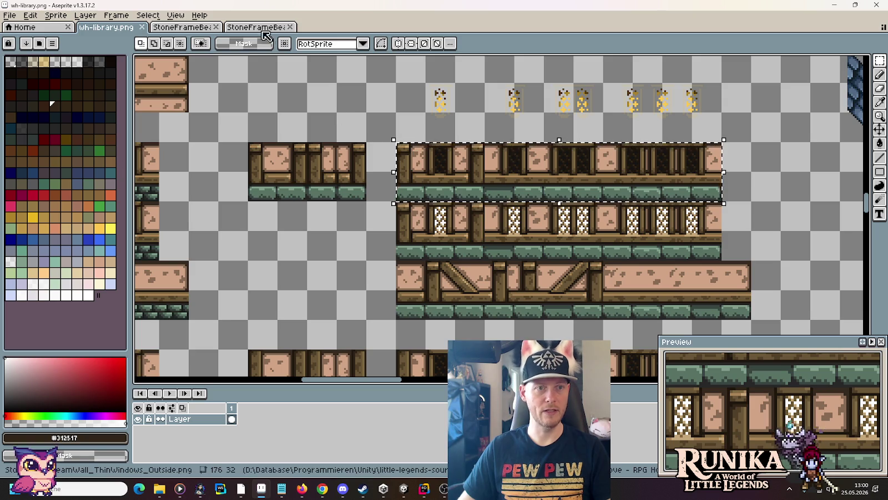
pyautogui.hotkey('ctrl', 'c')
pyautogui.click(261, 29)
pyautogui.hotkey('ctrl', 'v')
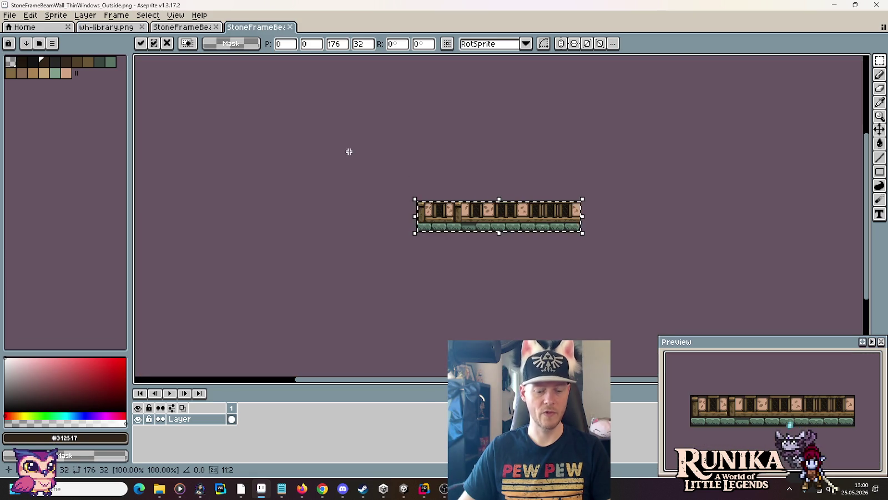
pyautogui.press('Return')
pyautogui.click(183, 28)
# - Put the light-window row into the Inside image, save and close it
pyautogui.click(291, 27)
pyautogui.click(109, 27)
pyautogui.moveTo(714, 252); pyautogui.dragTo(505, 219)
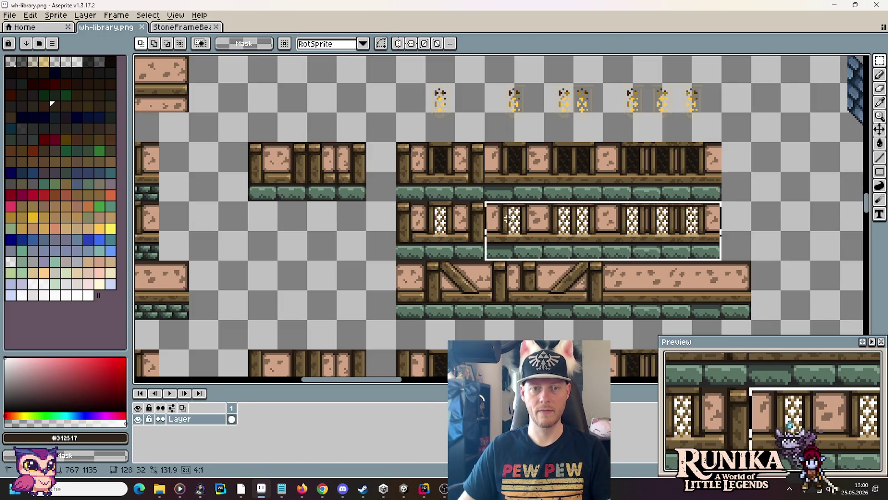
pyautogui.moveTo(396, 259); pyautogui.dragTo(721, 203)
pyautogui.click(184, 27)
pyautogui.hotkey('ctrl', 's')
pyautogui.click(216, 28)
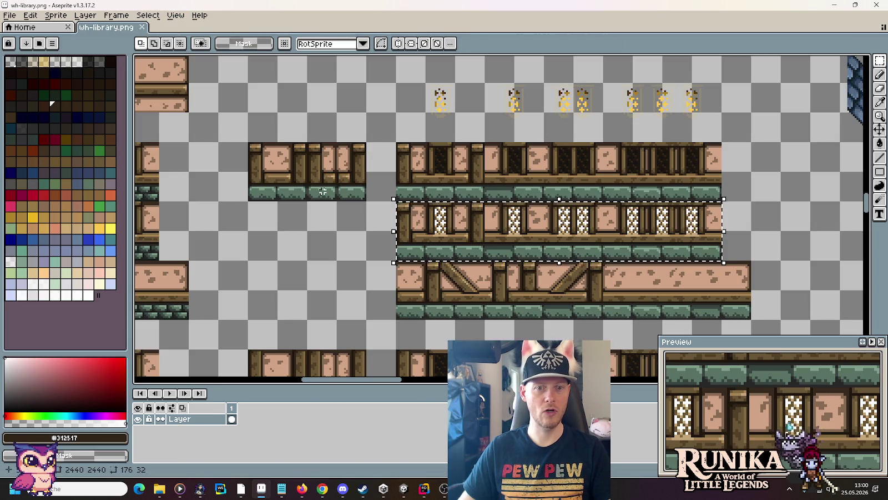
pyautogui.moveTo(320, 299)
pyautogui.mouseDown()
pyautogui.moveTo(257, 127)
pyautogui.moveTo(289, 308)
pyautogui.mouseUp()
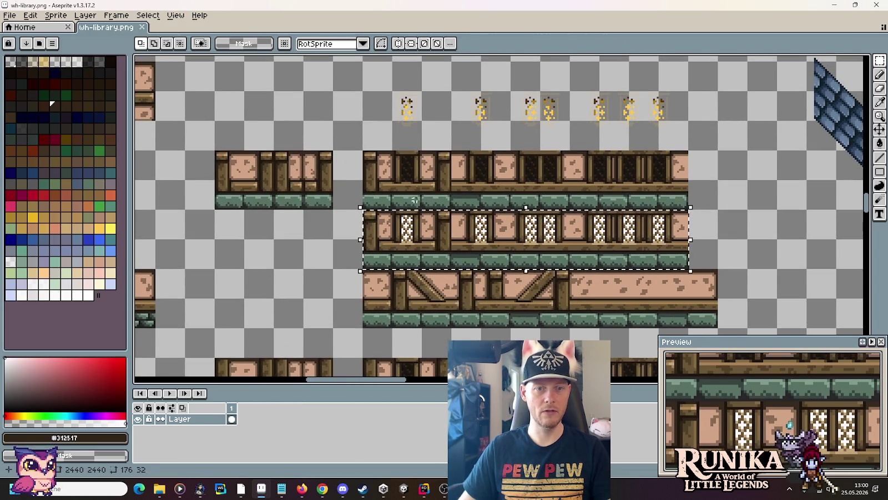
pyautogui.hotkey('alt', 'Tab')
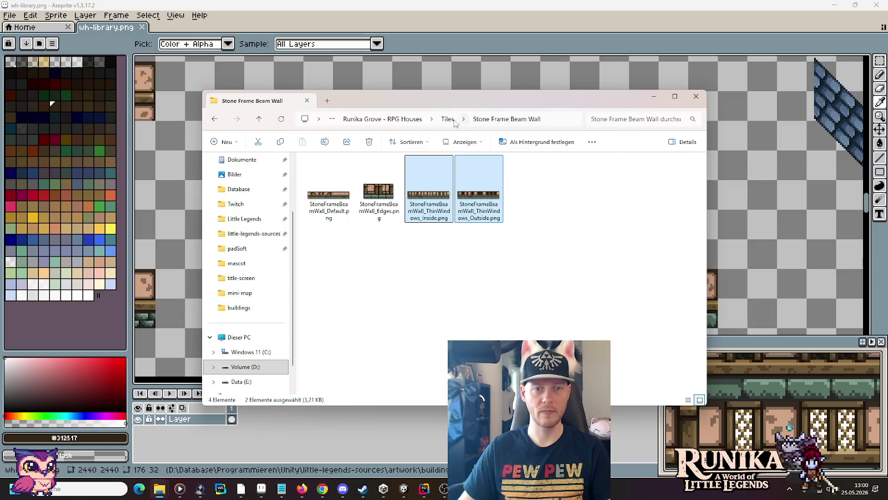
# - Open both Stone Frame Wall ThinWindows PNGs in Aseprite
pyautogui.click(446, 120)
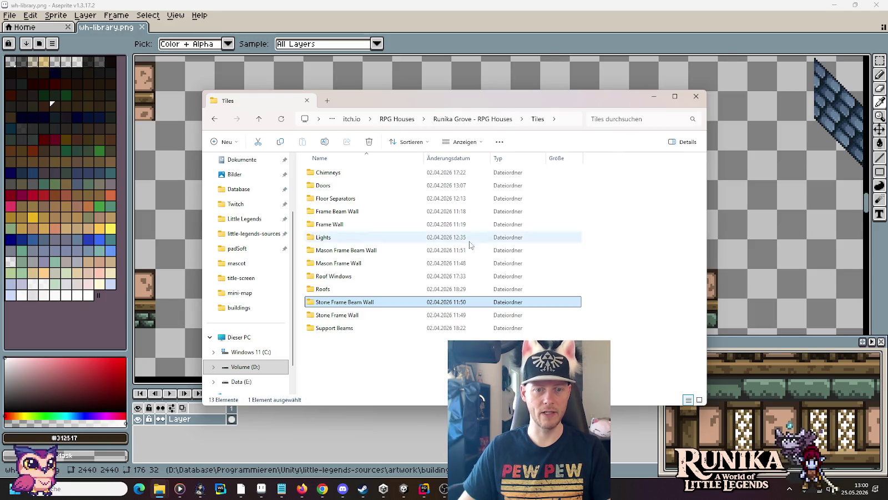
pyautogui.doubleClick(347, 315)
pyautogui.moveTo(515, 232)
pyautogui.mouseDown()
pyautogui.moveTo(418, 191)
pyautogui.moveTo(847, 160)
pyautogui.moveTo(794, 162)
pyautogui.mouseUp()
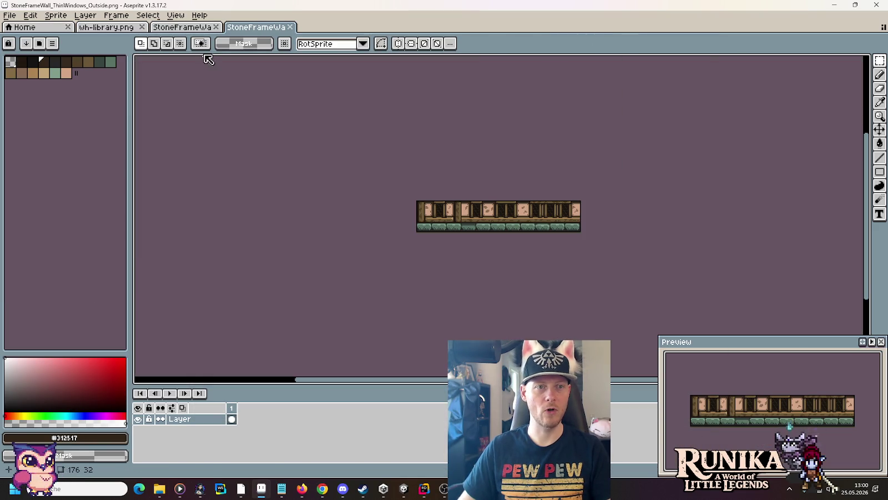
# - Fill the Outside image with the dark-window wall row and close it
pyautogui.click(106, 27)
pyautogui.scroll(-2, 634, 230)
pyautogui.moveTo(644, 240); pyautogui.dragTo(317, 178)
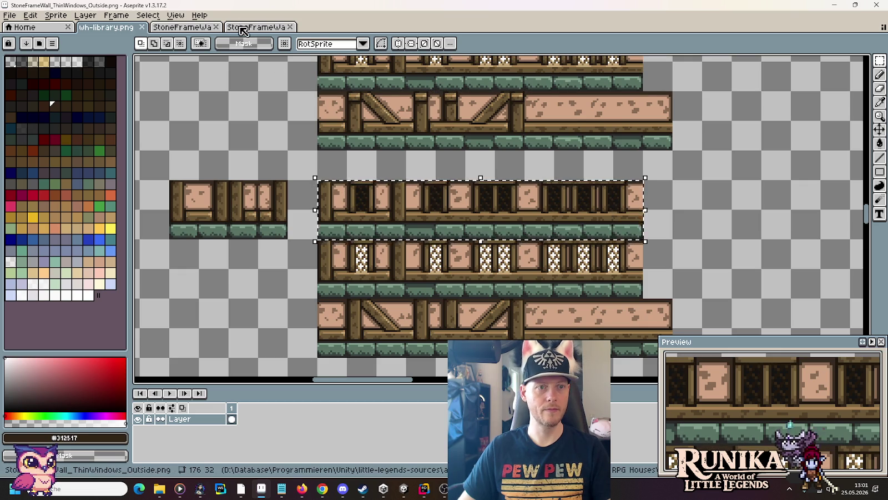
pyautogui.click(243, 28)
pyautogui.click(290, 26)
# - Fill the Inside image with the light-window wall row, save and close it
pyautogui.click(106, 26)
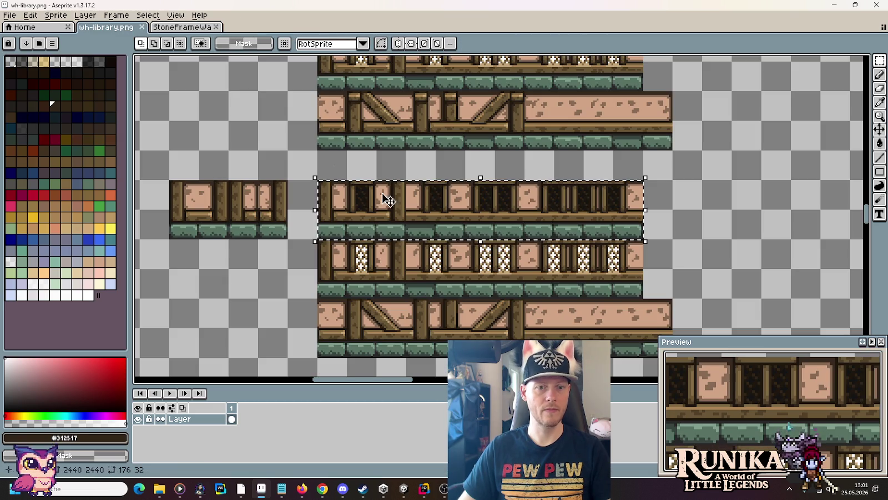
pyautogui.moveTo(643, 300)
pyautogui.mouseDown()
pyautogui.moveTo(436, 239)
pyautogui.moveTo(317, 239)
pyautogui.mouseUp()
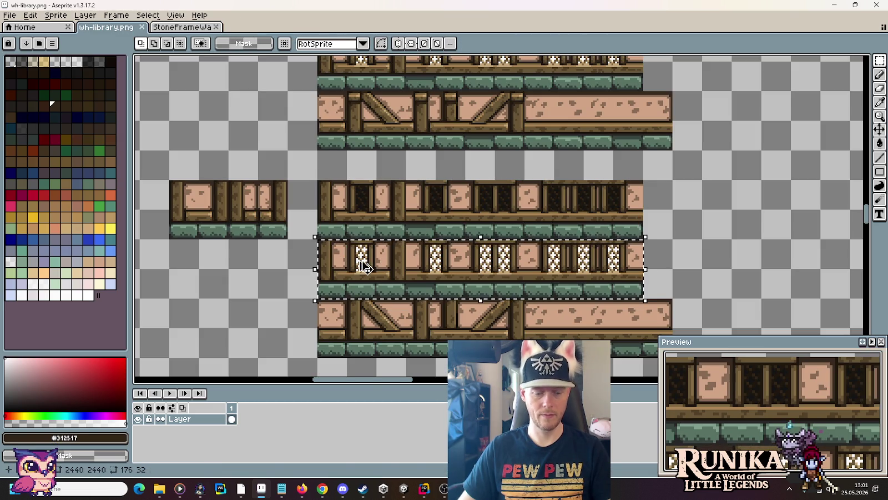
pyautogui.click(162, 29)
pyautogui.hotkey('ctrl', 's')
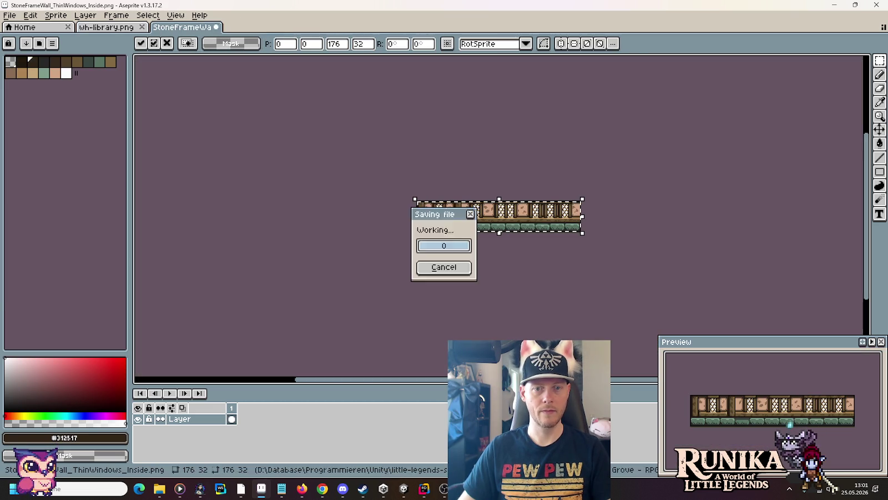
pyautogui.click(216, 26)
pyautogui.scroll(-2, 343, 215)
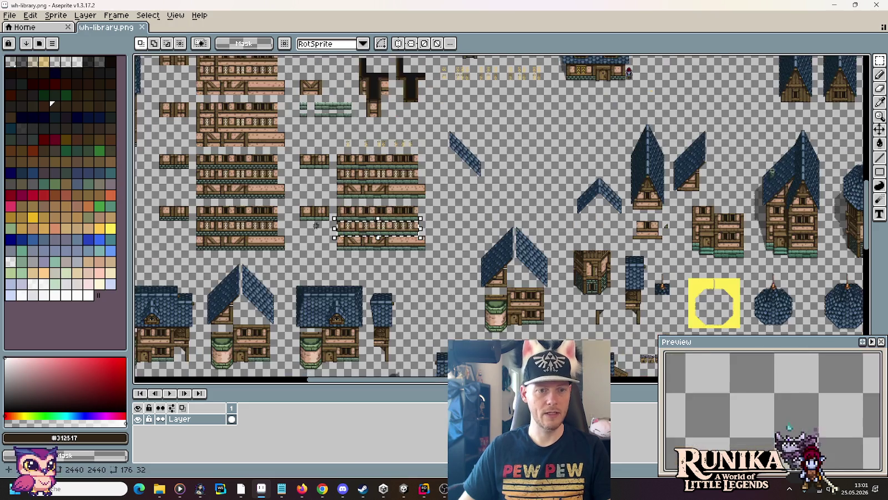
# - Select the 496x432 block of timber wall tiles in the library
pyautogui.scroll(1, 315, 226)
pyautogui.moveTo(311, 114)
pyautogui.mouseDown()
pyautogui.moveTo(537, 220)
pyautogui.moveTo(532, 315)
pyautogui.mouseUp()
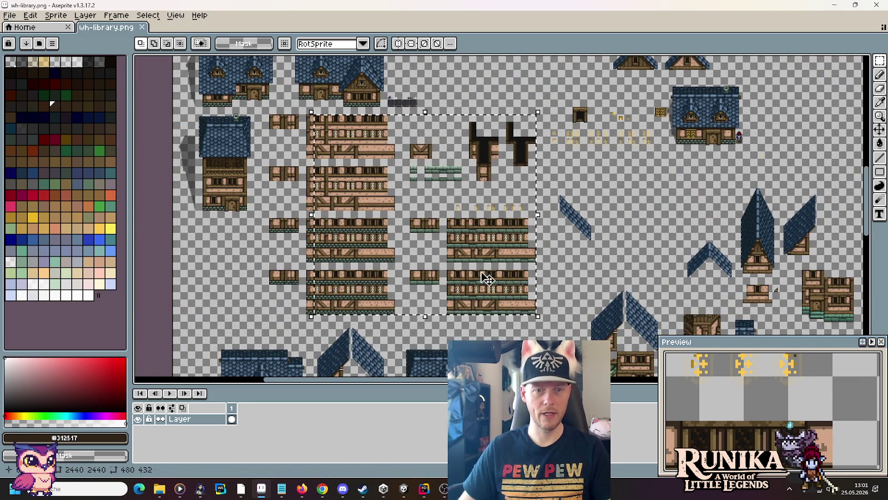
pyautogui.click(309, 119)
pyautogui.moveTo(306, 113); pyautogui.dragTo(537, 315)
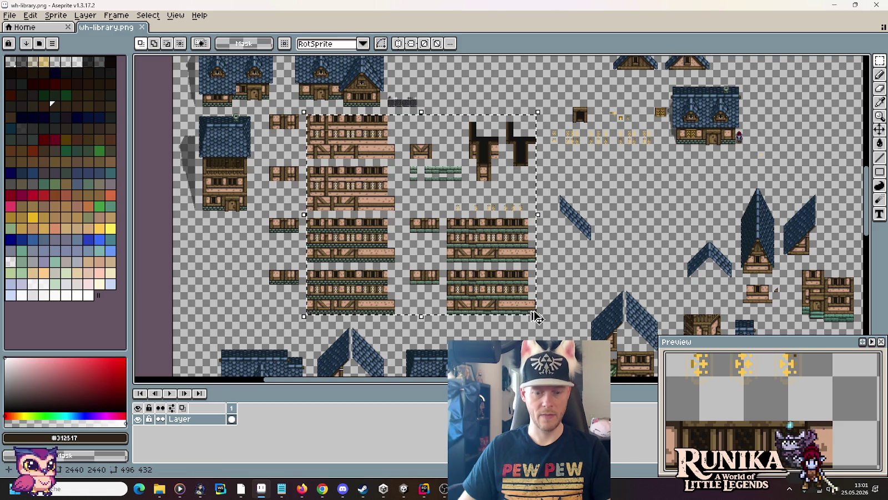
# - Open ulan-mor-houses.png from the artwork > buildings folder
pyautogui.click(9, 15)
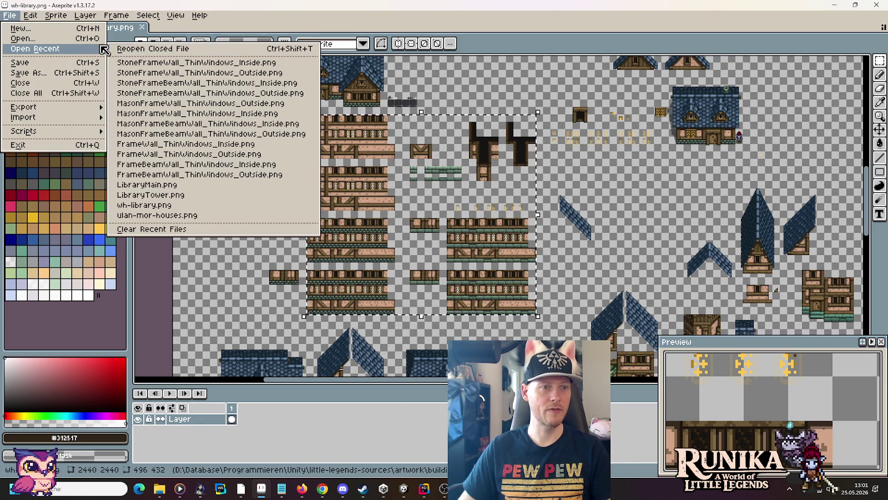
pyautogui.click(72, 39)
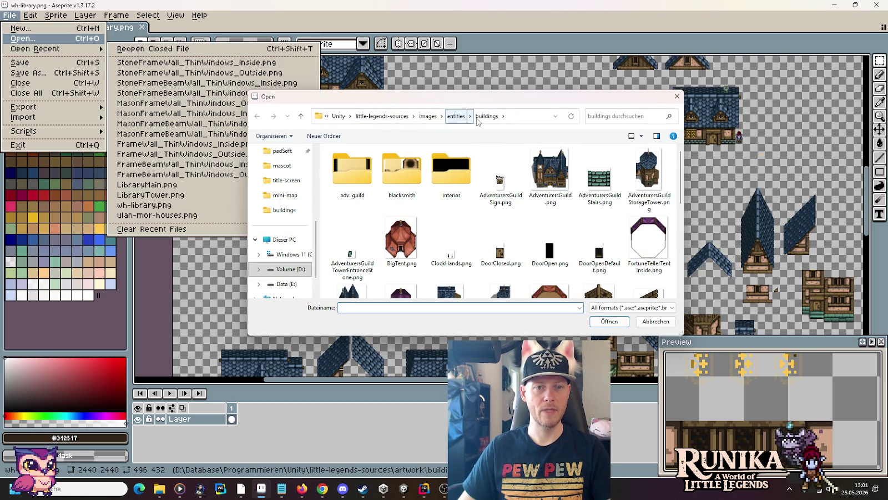
pyautogui.click(383, 116)
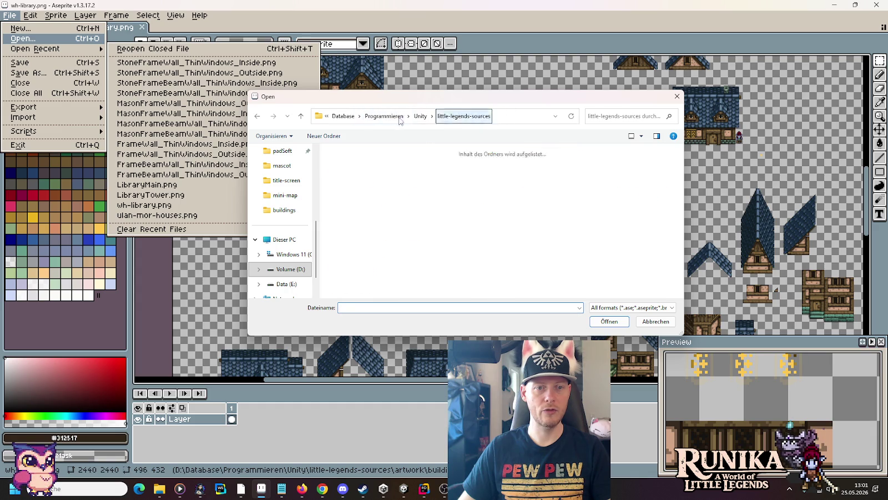
pyautogui.doubleClick(452, 167)
pyautogui.doubleClick(465, 166)
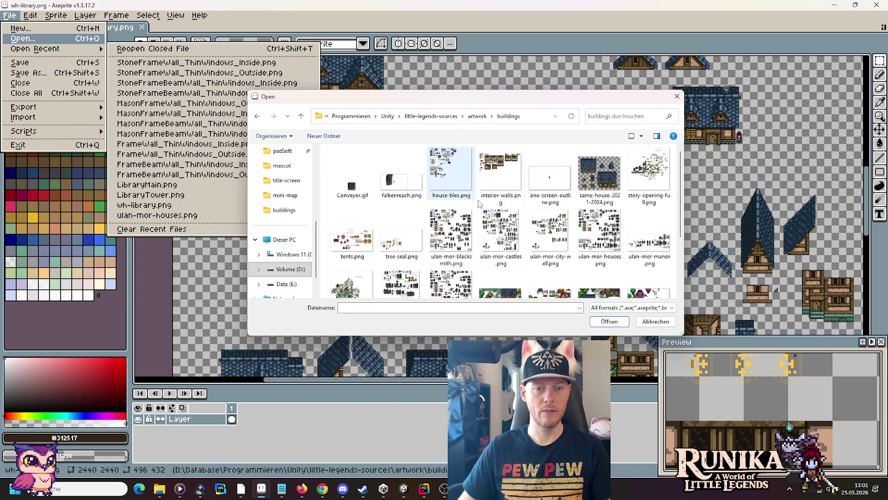
pyautogui.doubleClick(599, 233)
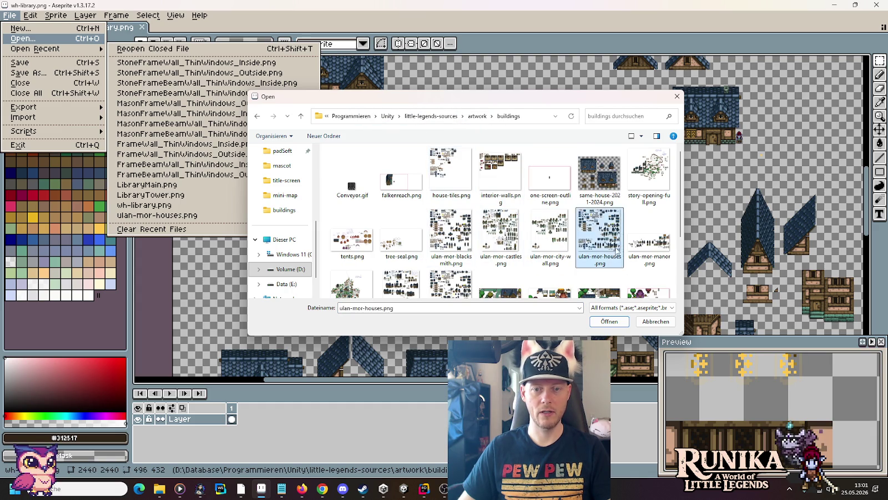
# - Paste the timber wall block into ulan-mor-houses.png, save and close it
pyautogui.scroll(-3, 537, 245)
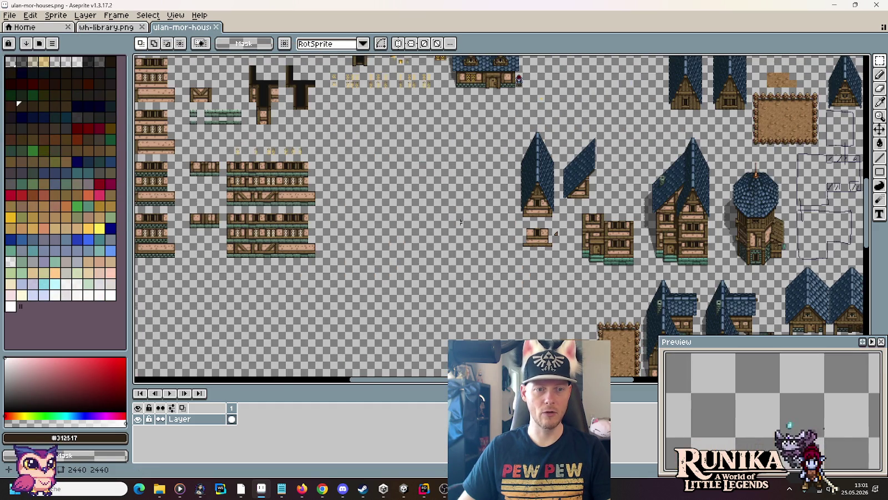
pyautogui.scroll(1, 444, 243)
pyautogui.hotkey('ctrl', 'v')
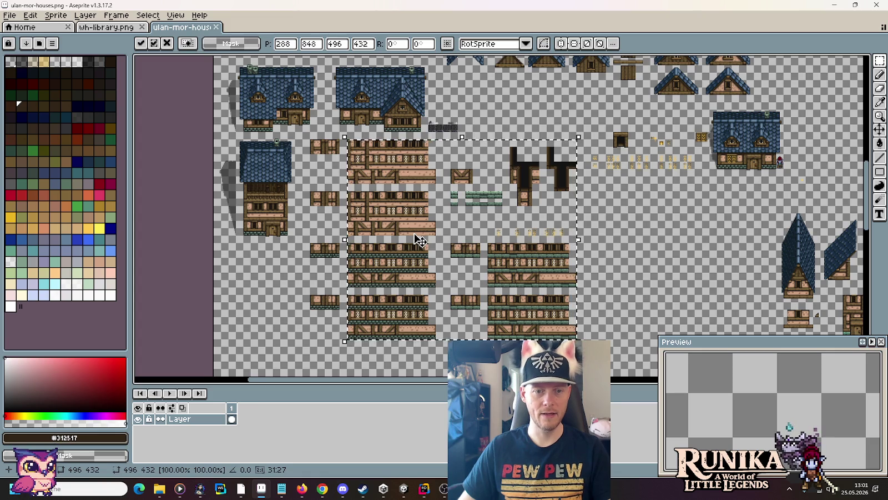
pyautogui.scroll(5, 413, 175)
pyautogui.scroll(-1, 414, 174)
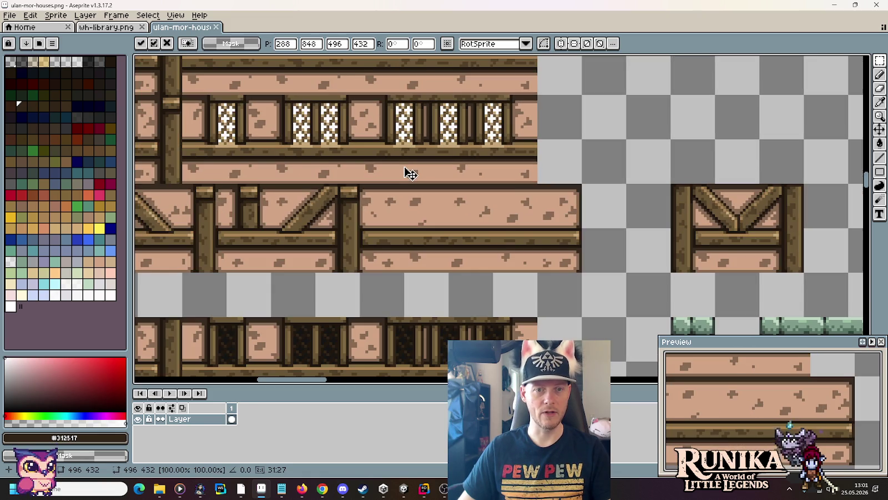
pyautogui.hotkey('ctrl', 's')
pyautogui.click(216, 27)
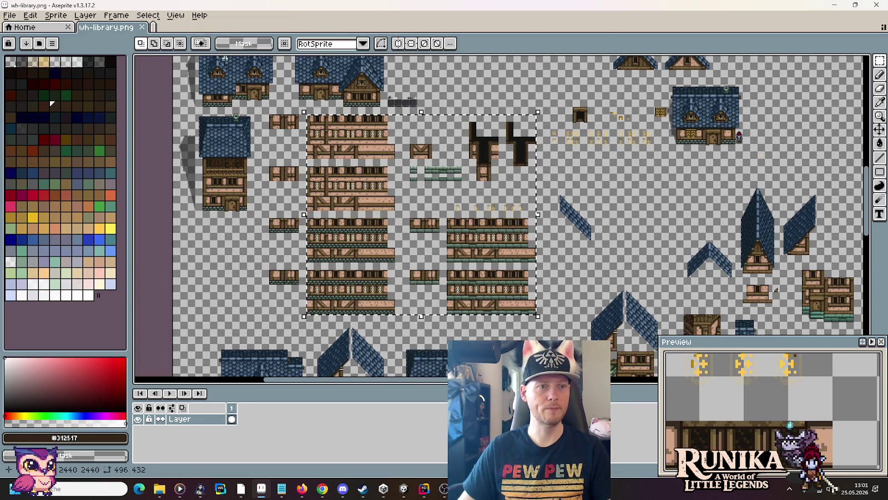
# - Locate the Stone Frame Beam Wall folder in the source Tiles window
pyautogui.moveTo(159, 489)
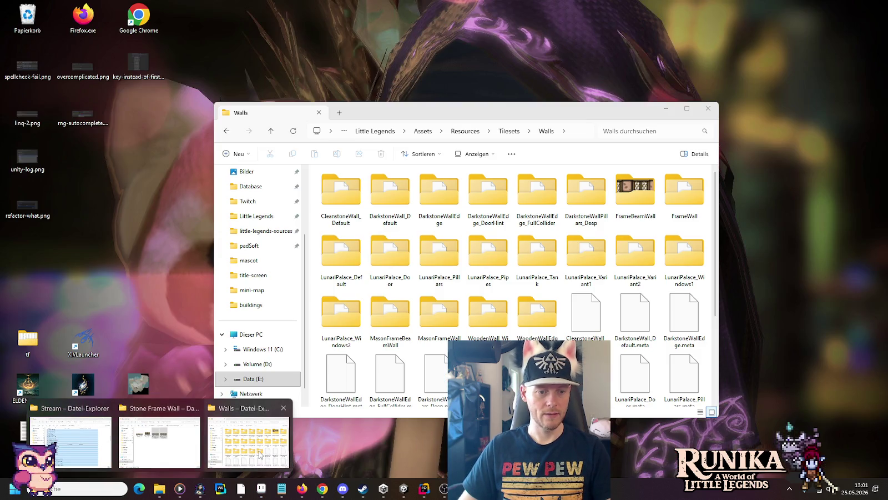
pyautogui.click(263, 455)
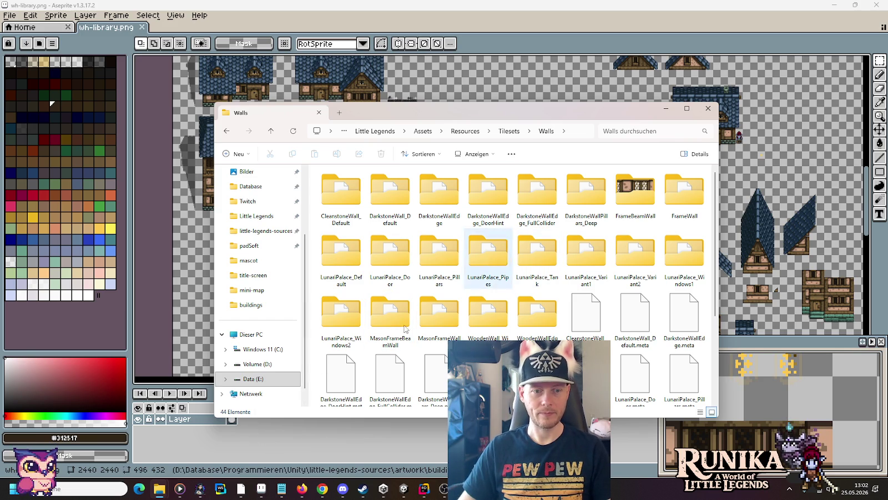
pyautogui.click(160, 490)
pyautogui.click(159, 438)
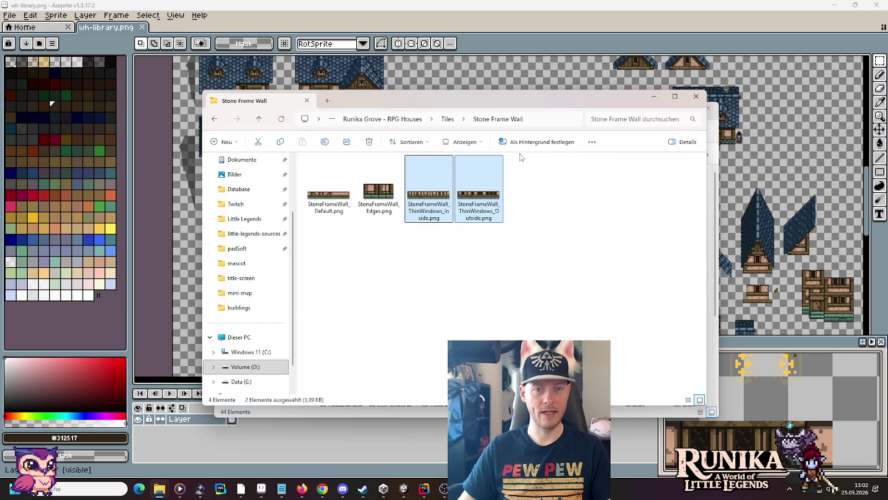
pyautogui.click(447, 119)
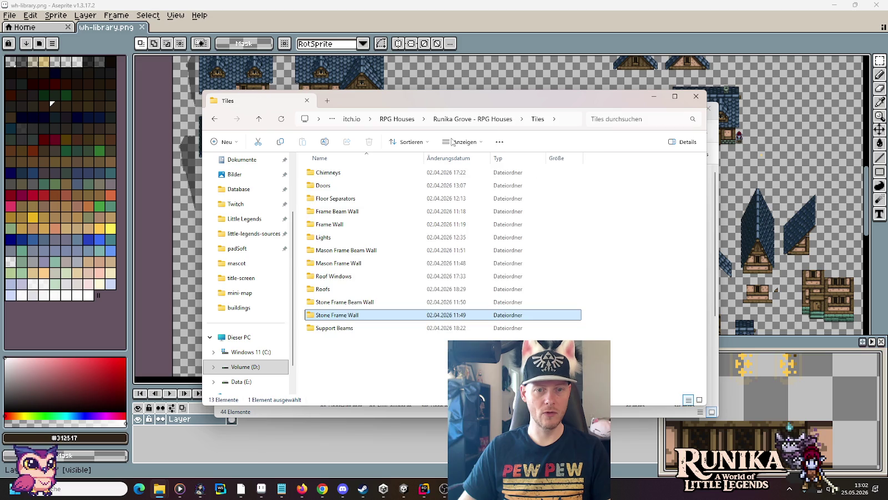
pyautogui.doubleClick(350, 303)
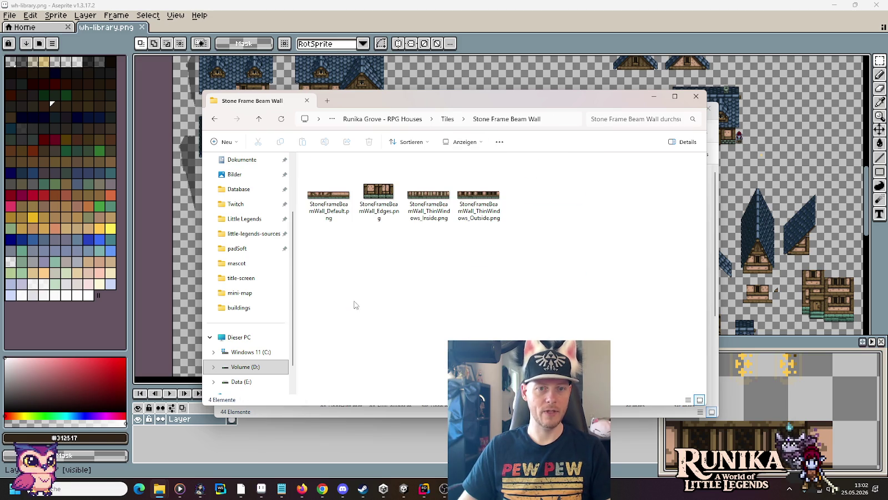
pyautogui.hotkey('alt', 'Left')
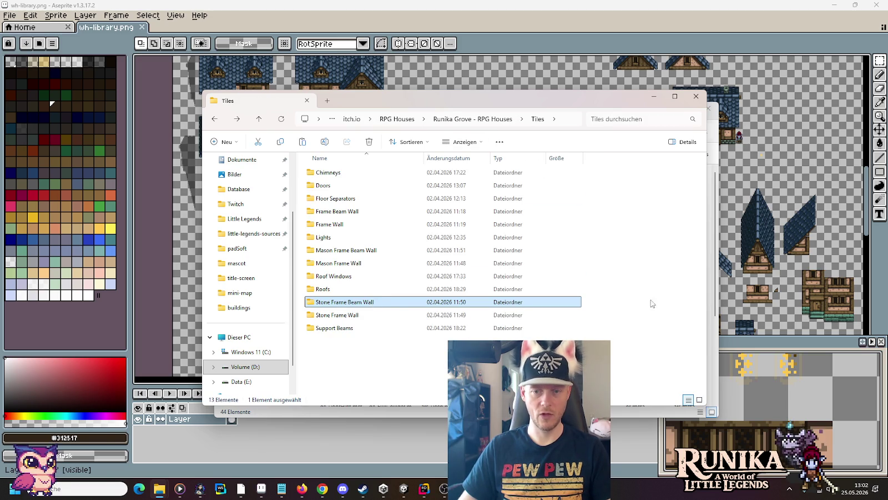
# - Paste the wall folder into the game's Walls folder and open StoneFrameBeamWall
pyautogui.click(715, 289)
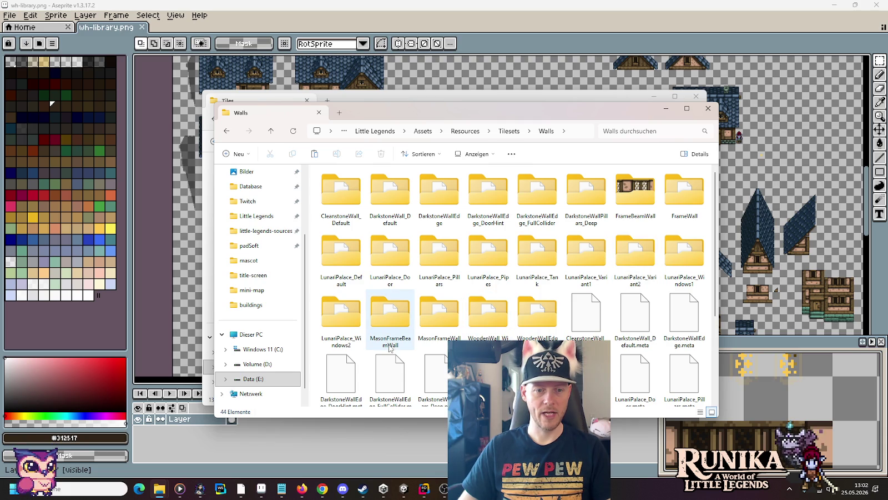
pyautogui.click(413, 347)
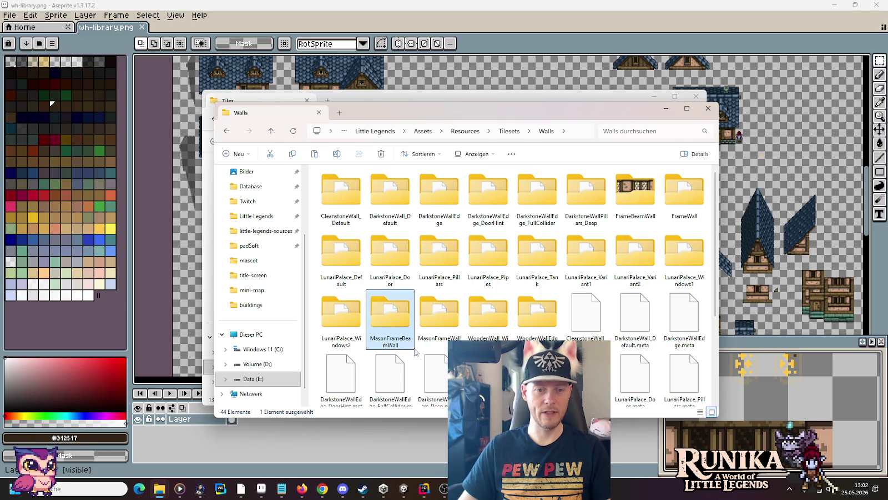
pyautogui.click(417, 352)
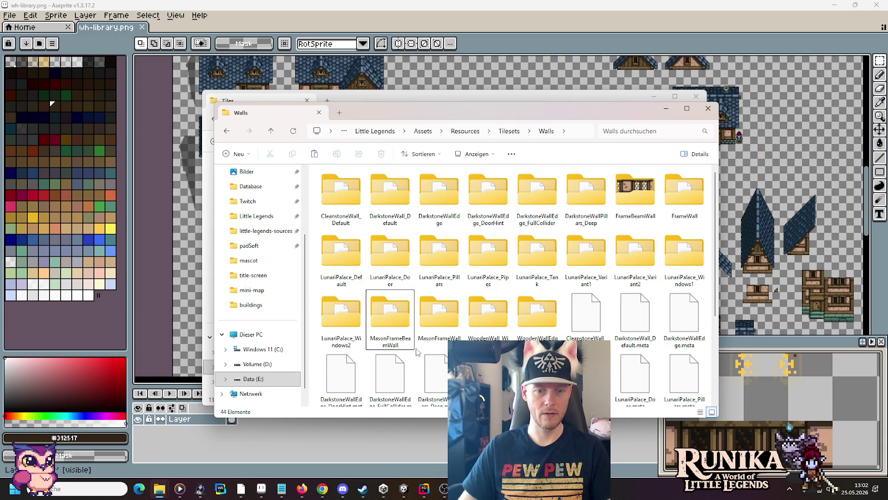
pyautogui.hotkey('ctrl', 'v')
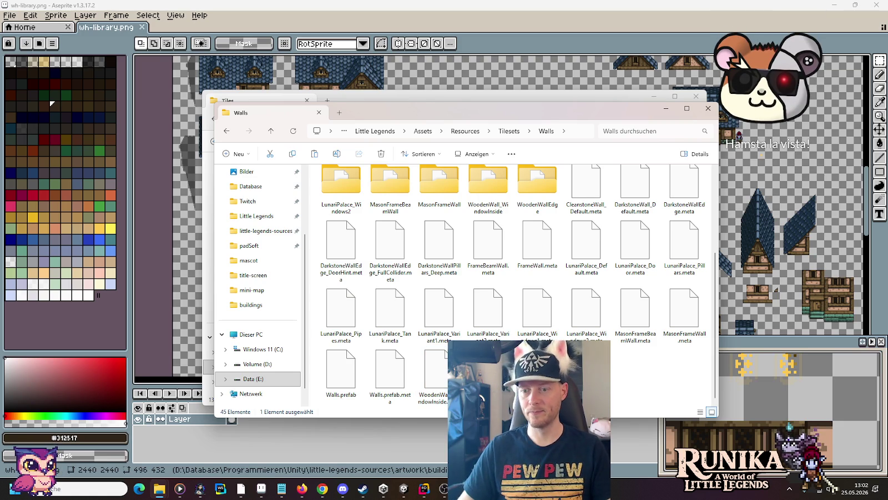
pyautogui.click(537, 385)
pyautogui.doubleClick(537, 384)
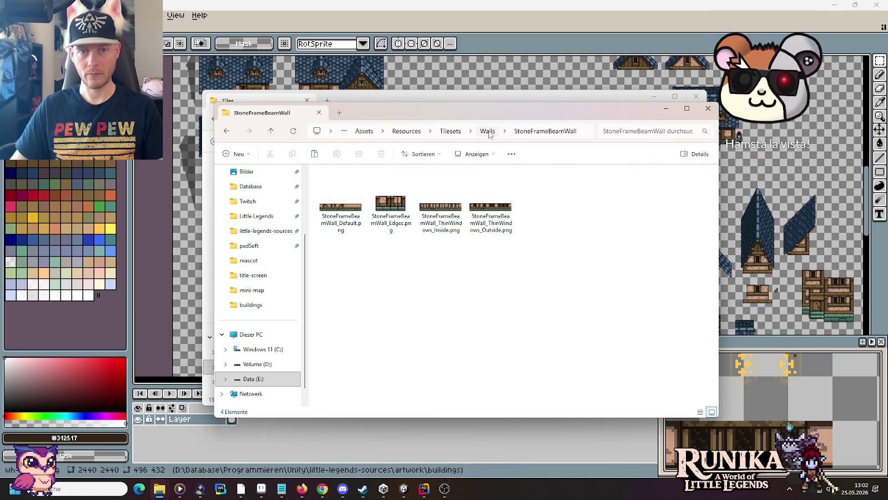
# - Switch to Unity and pan the Walls tile palette to check the refreshed thin-window tiles
pyautogui.click(404, 488)
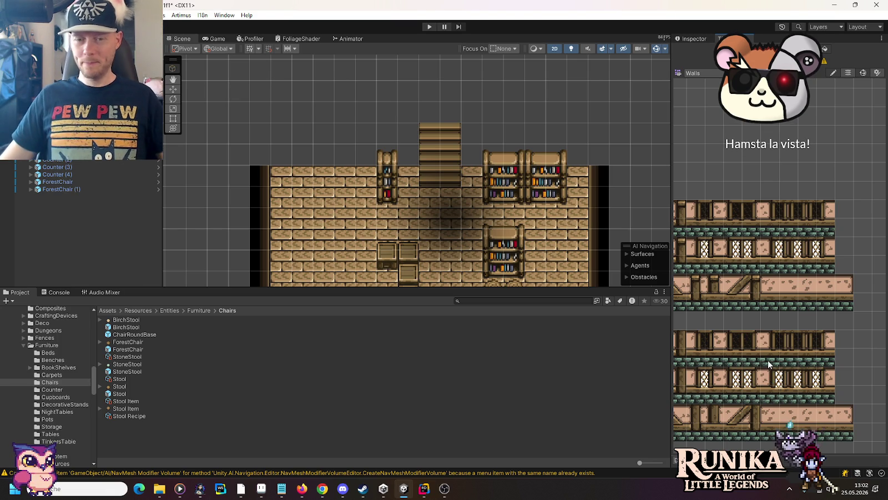
pyautogui.scroll(-2, 760, 320)
pyautogui.moveTo(759, 321)
pyautogui.mouseDown()
pyautogui.moveTo(783, 341)
pyautogui.moveTo(808, 320)
pyautogui.mouseUp()
pyautogui.scroll(-2, 790, 254)
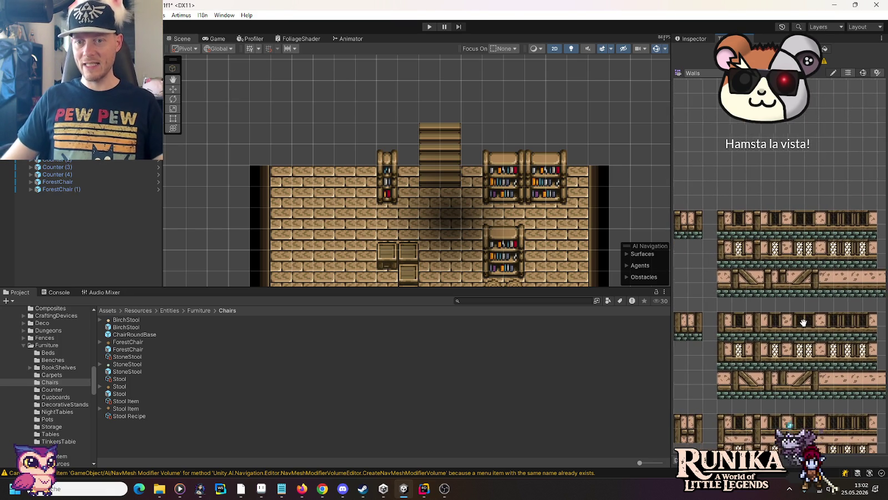
pyautogui.scroll(4, 790, 254)
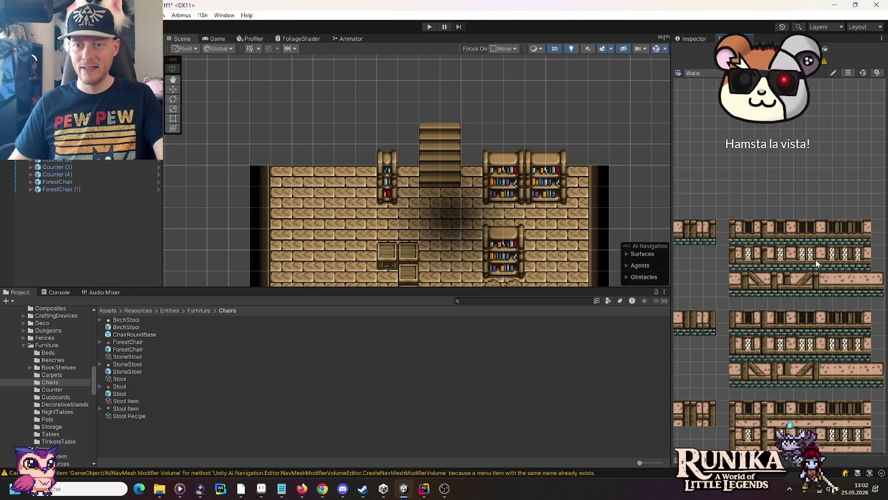
pyautogui.scroll(-3, 812, 280)
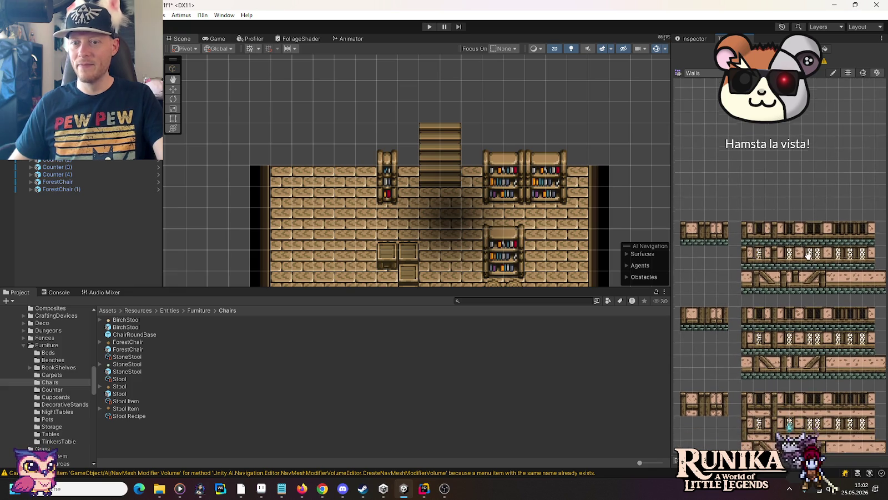
pyautogui.scroll(-3, 791, 261)
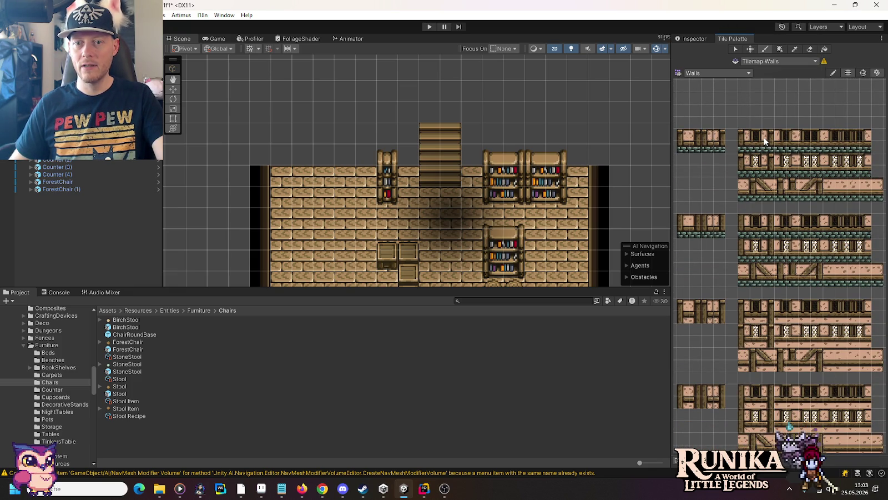
pyautogui.moveTo(764, 140); pyautogui.dragTo(763, 242)
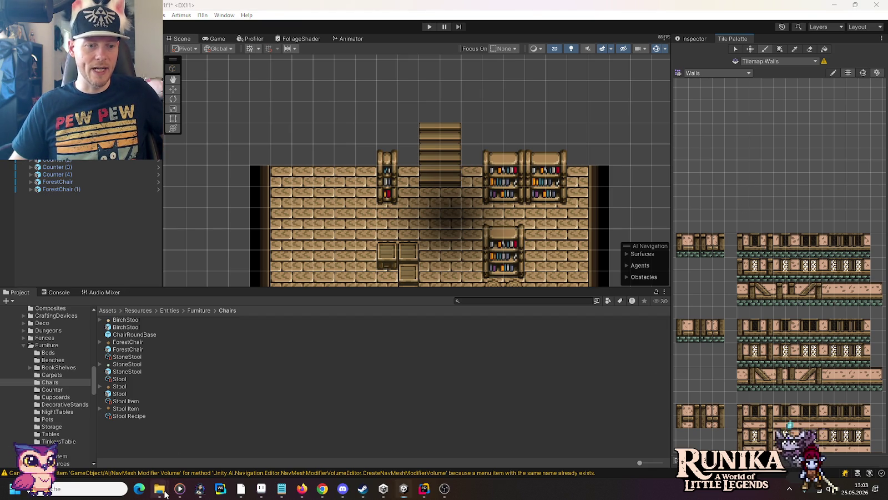
# - Return the destination window to Walls and pick the Stone Frame Wall folder to copy
pyautogui.moveTo(160, 487)
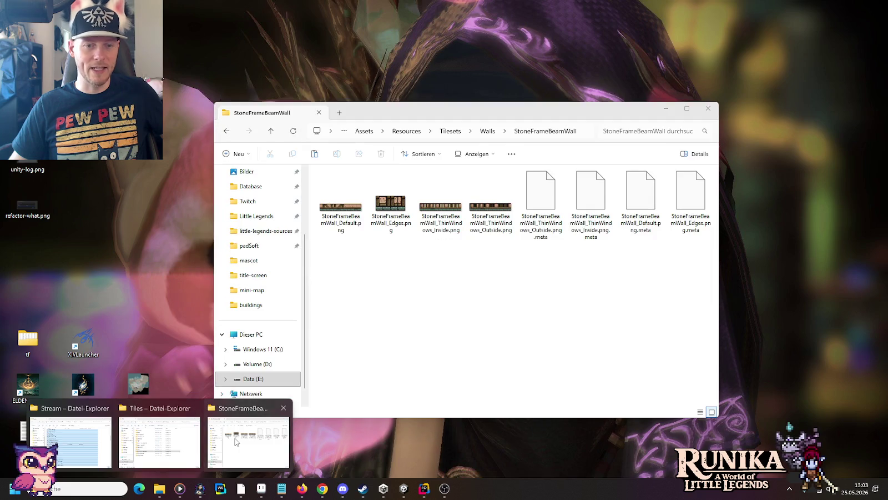
pyautogui.click(248, 442)
pyautogui.click(486, 131)
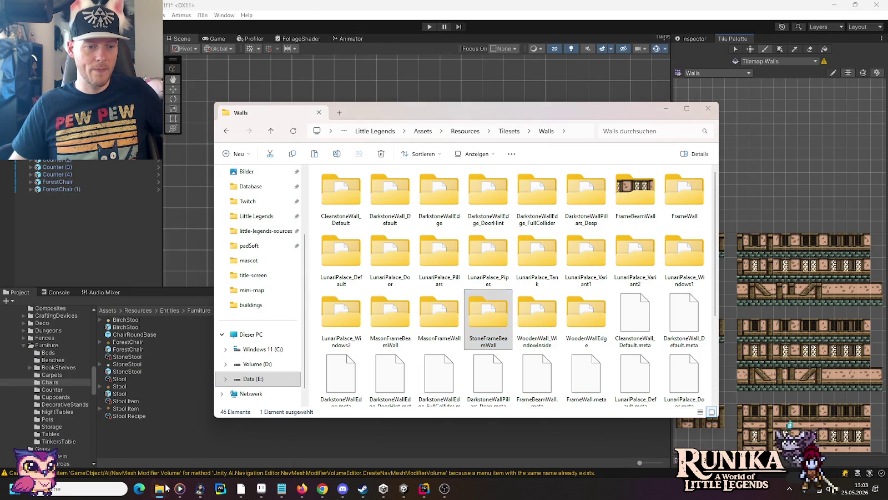
pyautogui.moveTo(161, 488)
pyautogui.click(161, 439)
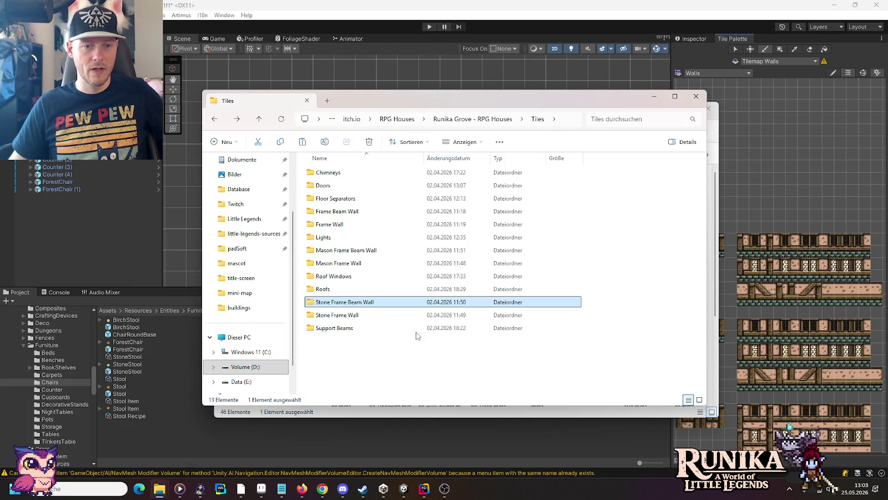
pyautogui.click(360, 316)
# - Paste the folder into Walls and rename it StoneFrameWall
pyautogui.click(712, 311)
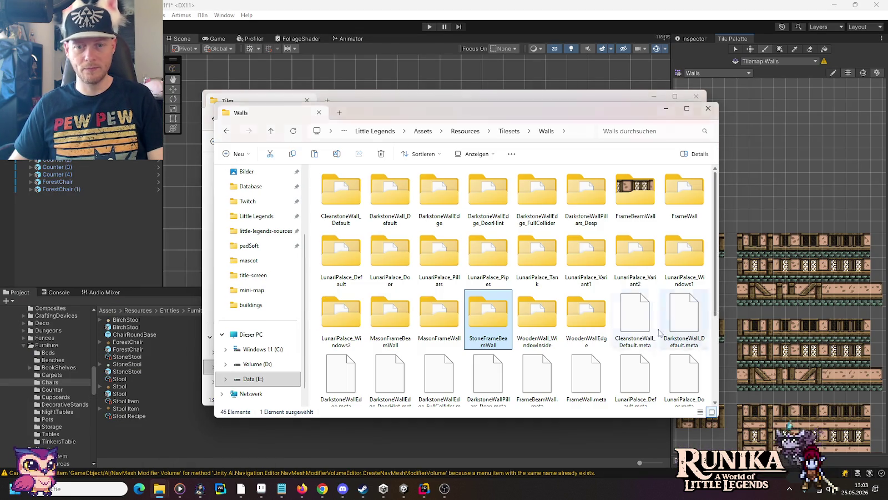
pyautogui.click(615, 356)
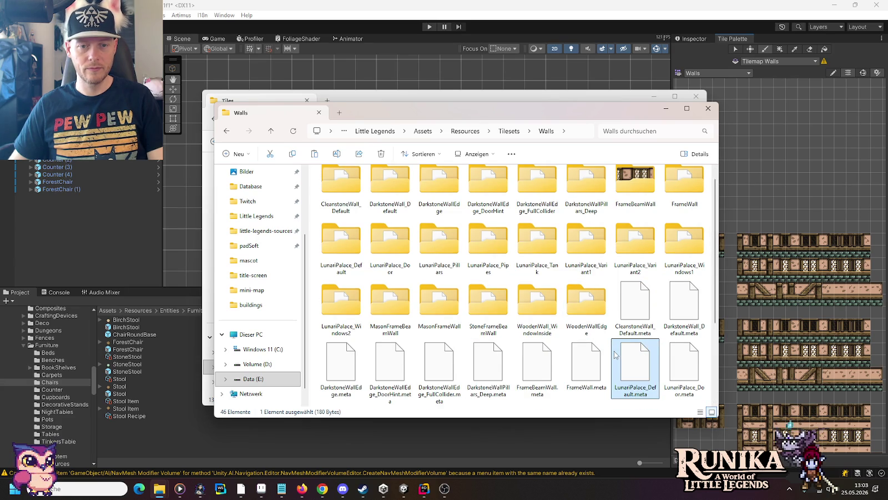
pyautogui.hotkey('ctrl', 'v')
pyautogui.press('F2')
pyautogui.hotkey('ctrl', 'Right')
pyautogui.press('BackSpace')
pyautogui.hotkey('ctrl', 'Right')
pyautogui.press('BackSpace')
pyautogui.press('End')
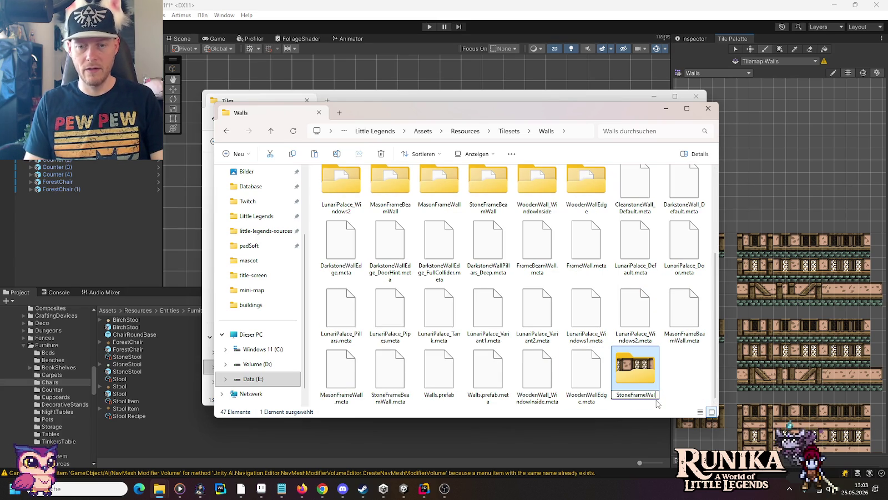
pyautogui.press('Return')
pyautogui.press('Return')
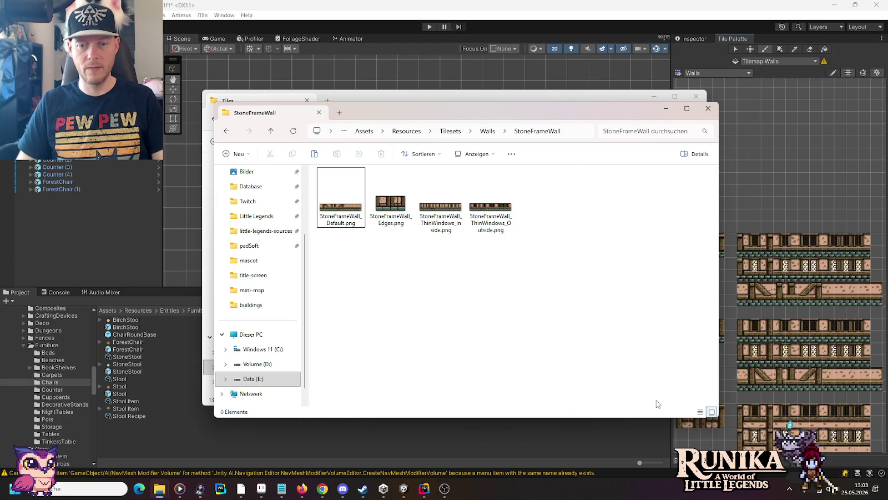
pyautogui.hotkey('alt', 'Tab')
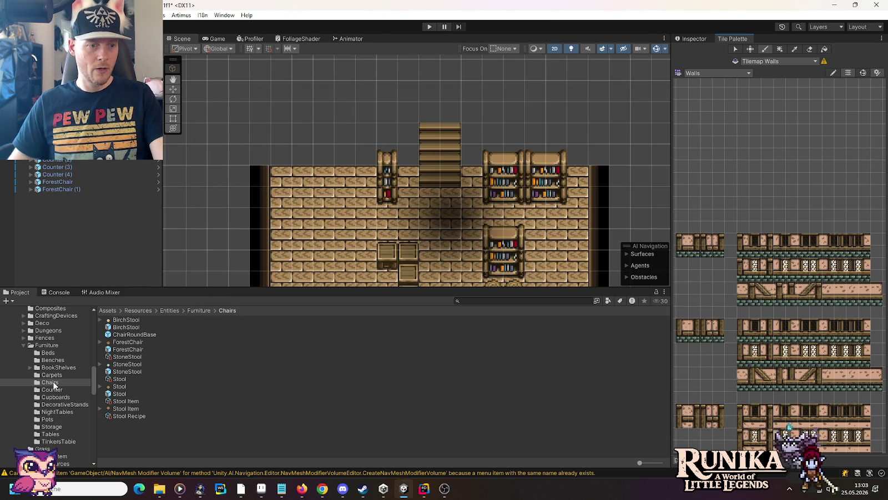
# - Browse to Tilesets > Walls > StoneFrameWall and select the StoneFrameWall_Default texture
pyautogui.scroll(-10, 51, 382)
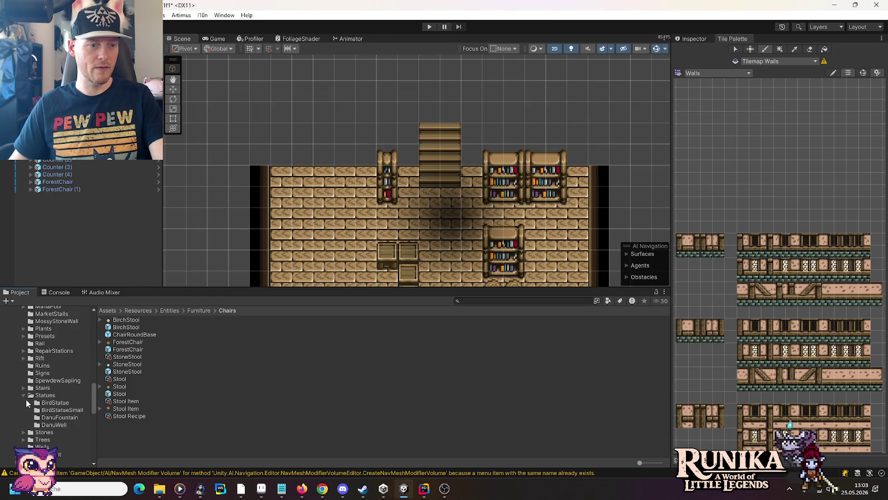
pyautogui.scroll(-5, 23, 394)
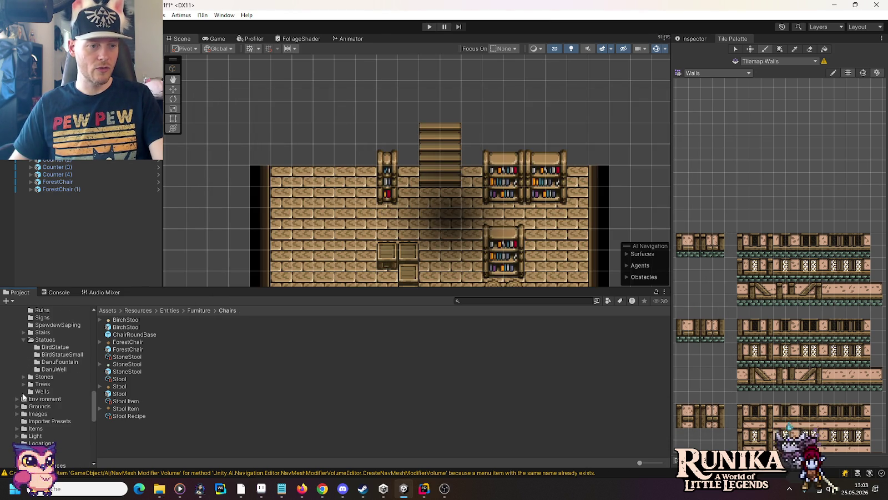
pyautogui.scroll(-5, 23, 393)
pyautogui.click(17, 404)
pyautogui.scroll(-4, 20, 394)
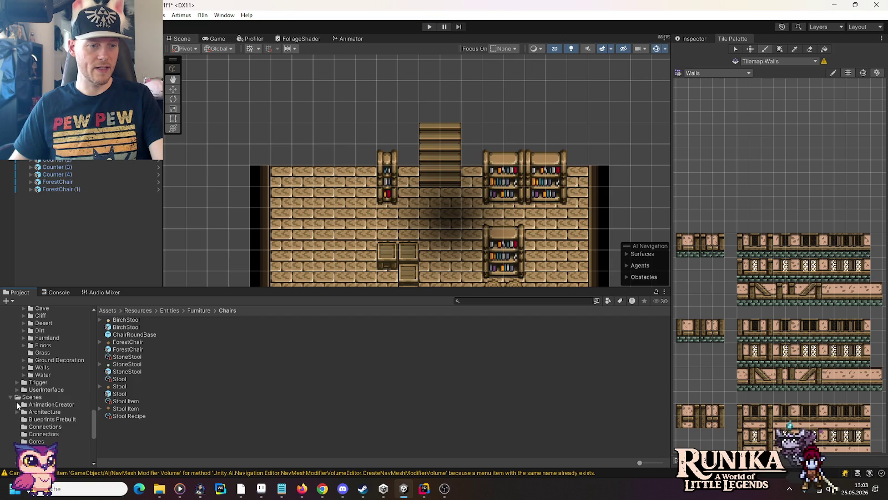
pyautogui.click(23, 373)
pyautogui.scroll(-2, 23, 373)
pyautogui.scroll(-3, 23, 371)
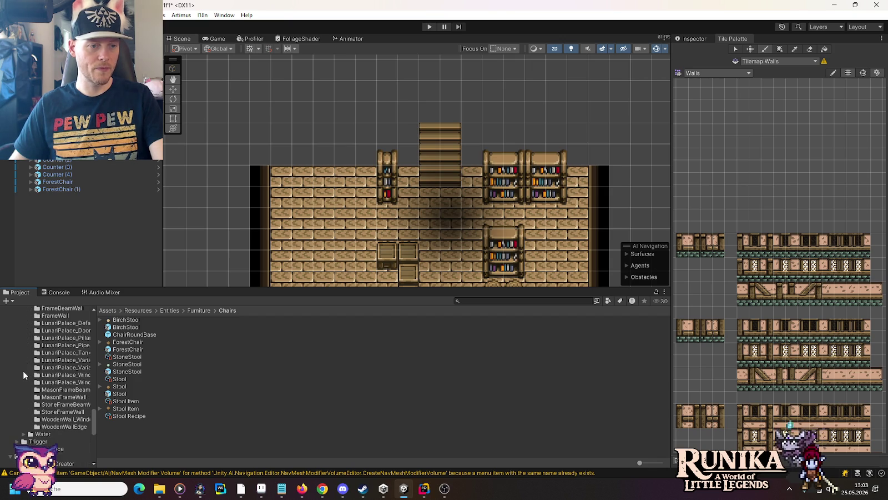
pyautogui.click(54, 411)
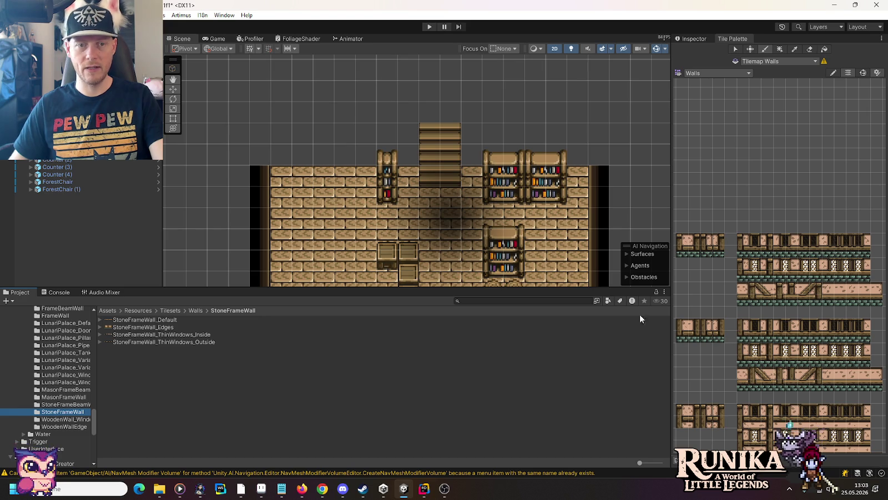
pyautogui.click(152, 320)
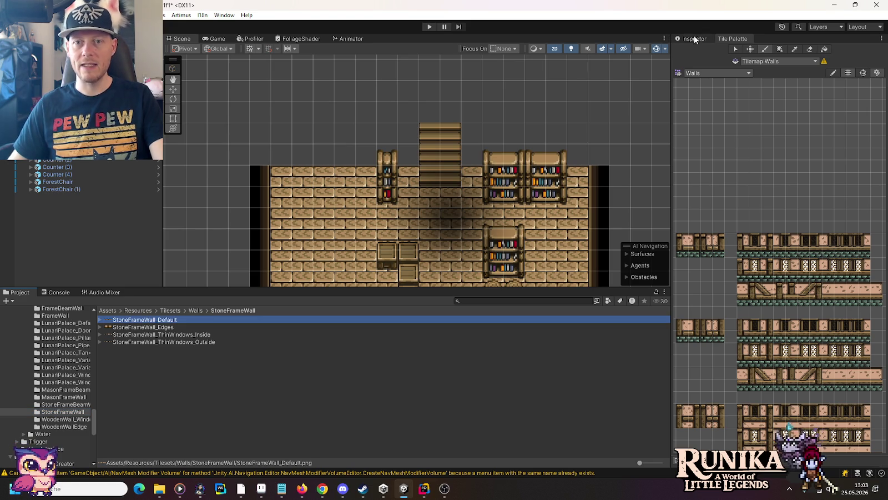
# - Set StoneFrameWall_Default's Sprite Mode to Multiple and apply it in the Sprite Editor
pyautogui.click(691, 38)
pyautogui.click(801, 101)
pyautogui.click(787, 121)
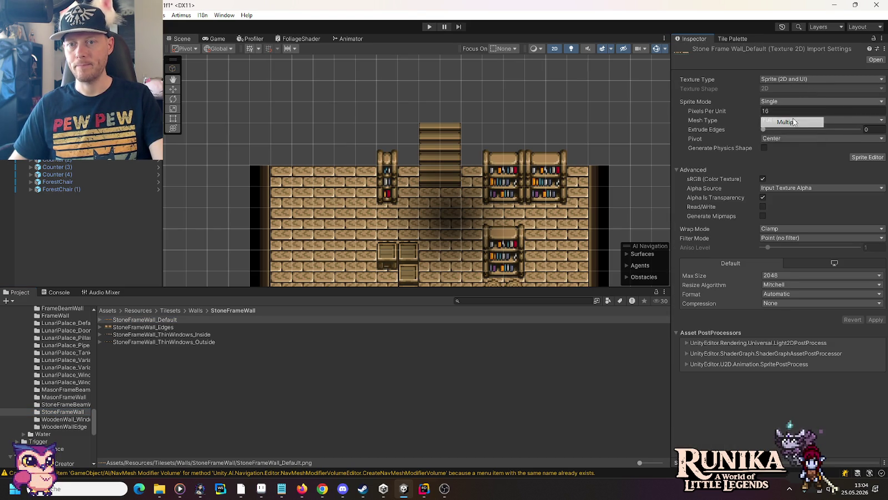
pyautogui.click(867, 148)
pyautogui.click(502, 259)
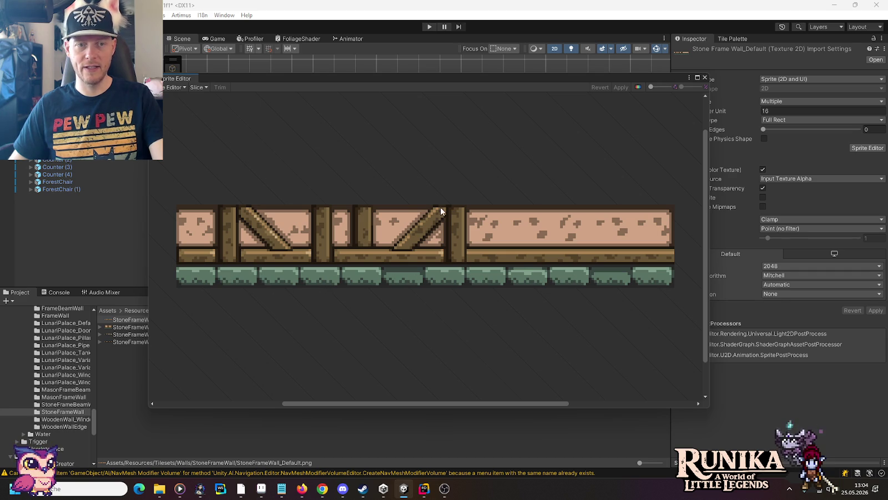
# - Slice it by Grid By Cell Count into 12 columns by 2 rows, then close the editor
pyautogui.click(198, 87)
pyautogui.click(270, 97)
pyautogui.click(288, 127)
pyautogui.write('2')
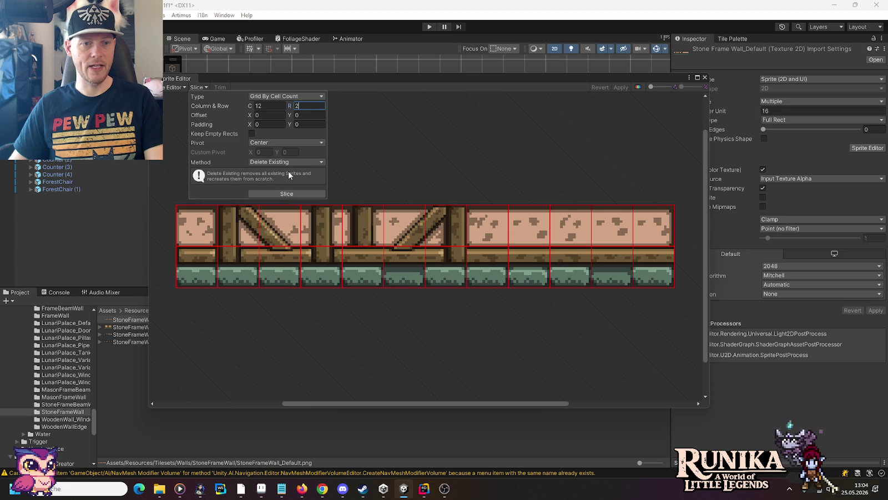
pyautogui.click(628, 104)
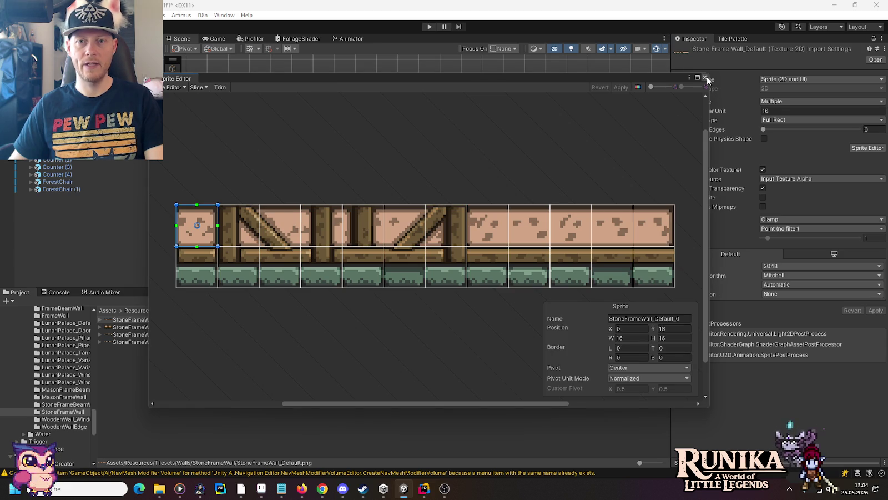
pyautogui.click(705, 77)
pyautogui.click(131, 327)
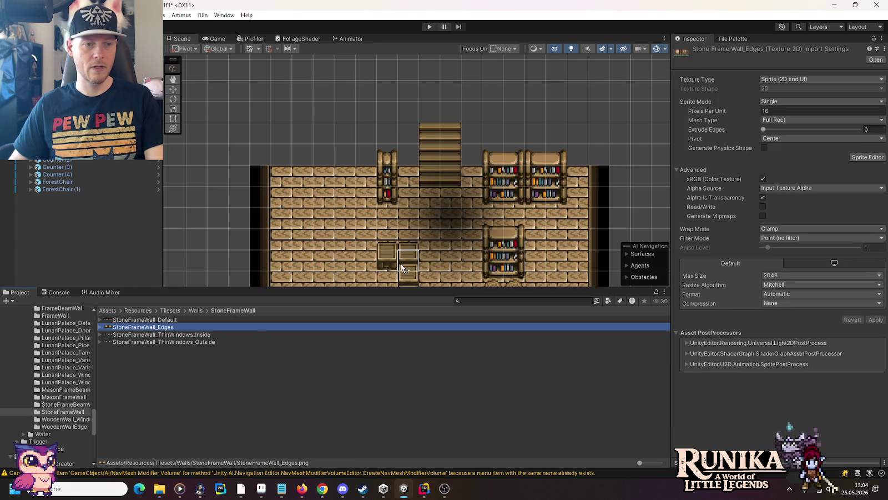
# - Set StoneFrameBeamWall_Default to Multiple sprites and slice it into a grid of tiles
pyautogui.click(75, 404)
pyautogui.click(143, 320)
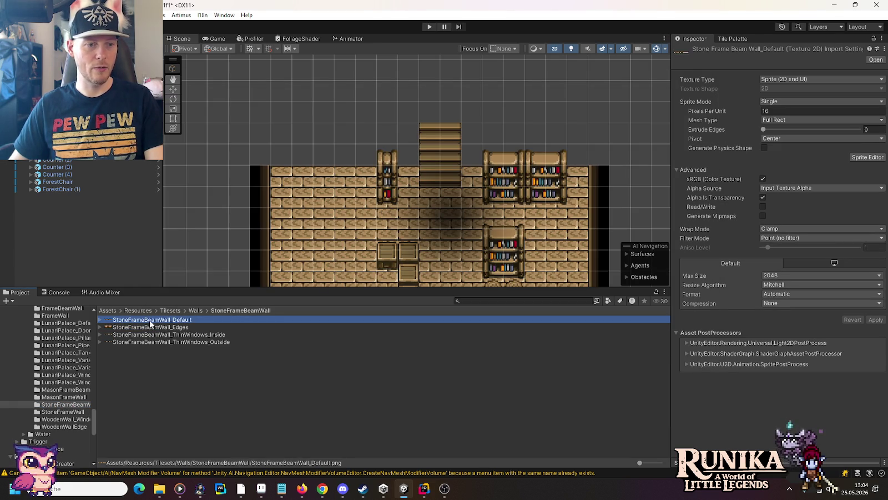
pyautogui.click(807, 103)
pyautogui.click(805, 121)
pyautogui.click(867, 147)
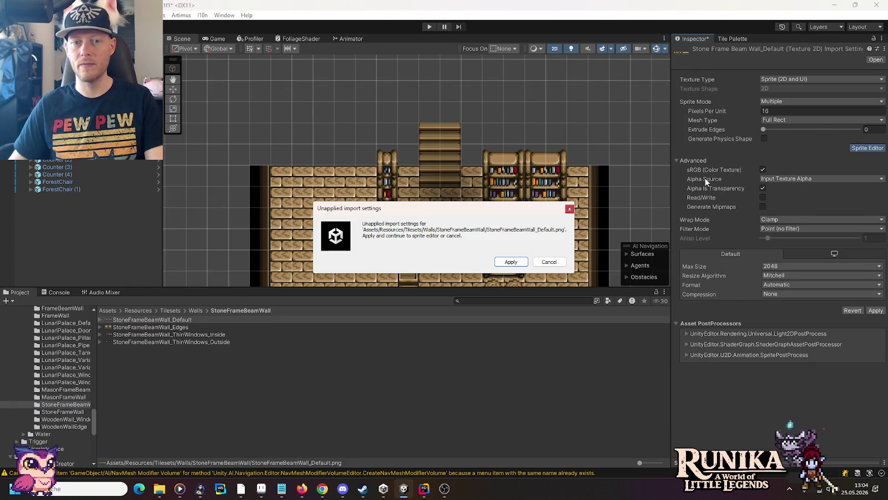
pyautogui.click(511, 262)
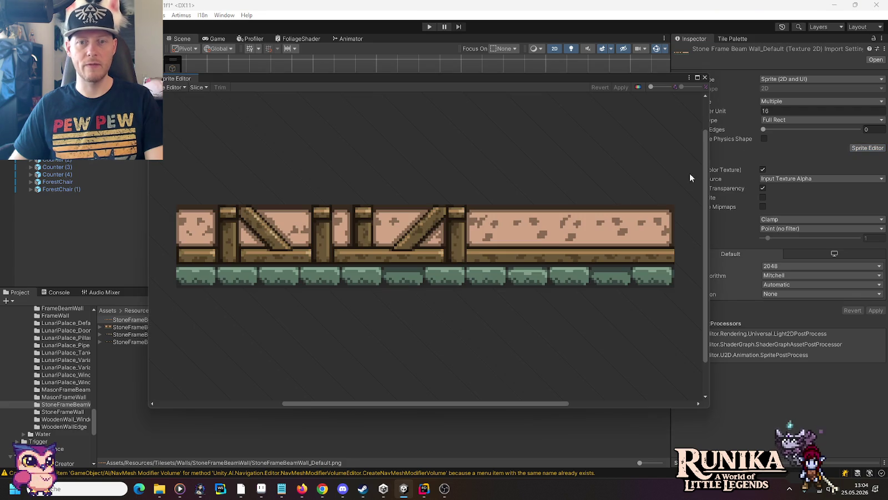
pyautogui.click(196, 87)
pyautogui.click(290, 194)
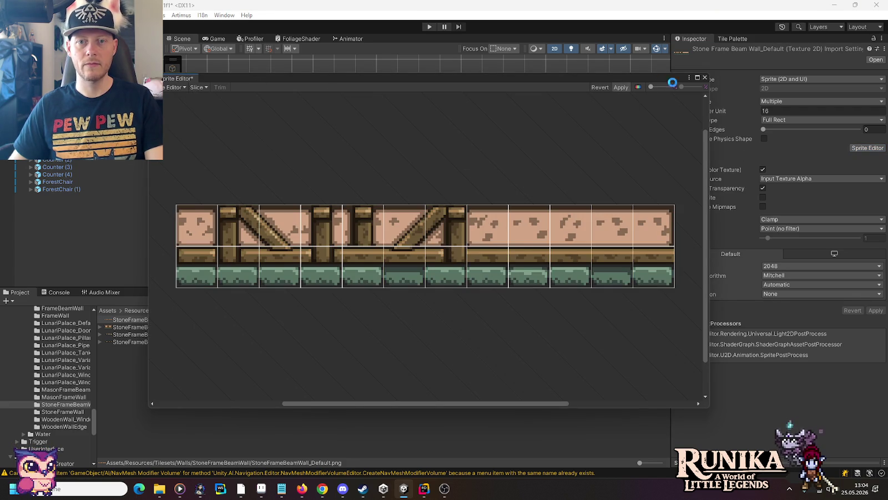
pyautogui.click(704, 77)
# - Set StoneFrameBeamWall_Edges to Multiple sprites and slice it into a 4 by 2 grid
pyautogui.click(156, 327)
pyautogui.click(798, 106)
pyautogui.click(782, 121)
pyautogui.click(867, 148)
pyautogui.click(507, 258)
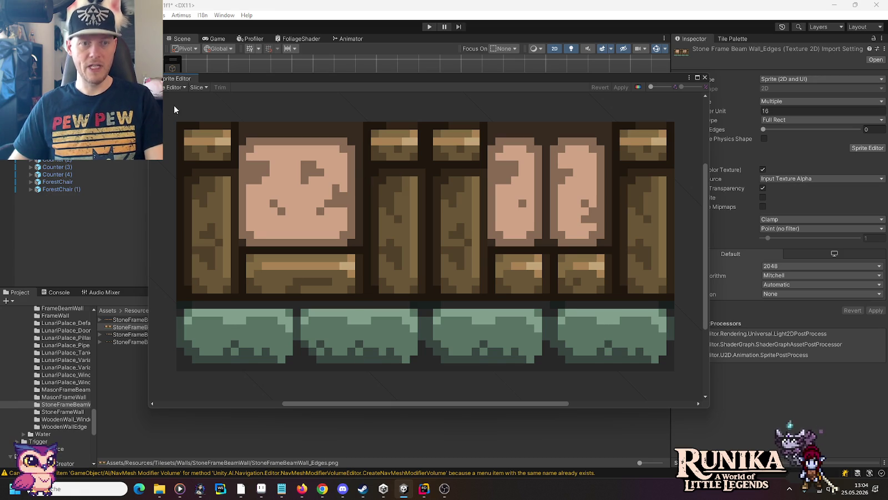
pyautogui.click(205, 86)
pyautogui.click(266, 105)
pyautogui.write('4')
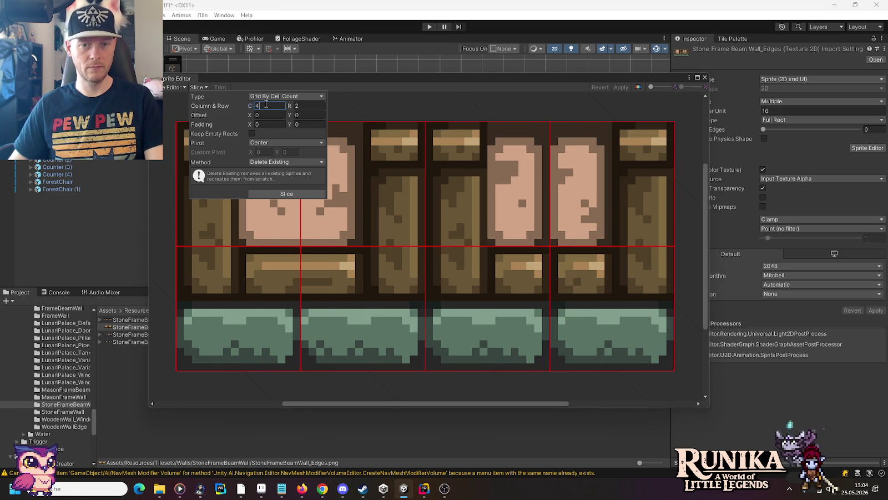
pyautogui.press('Return')
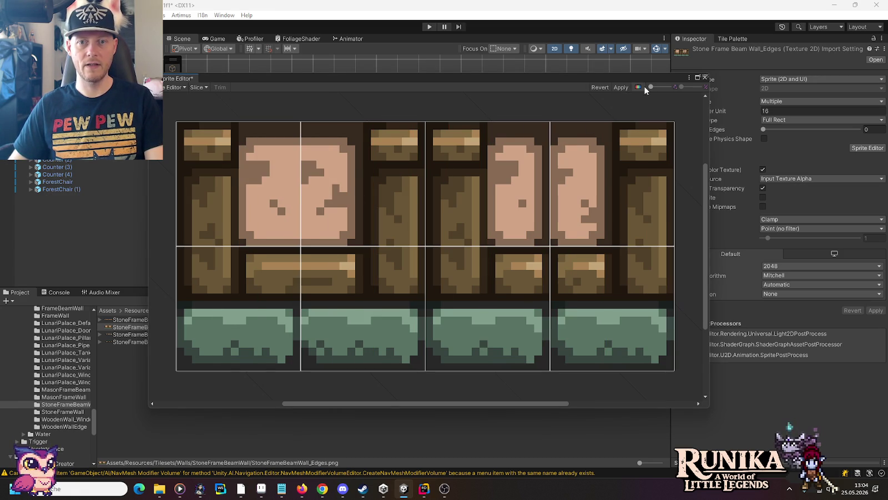
pyautogui.click(620, 87)
pyautogui.click(705, 77)
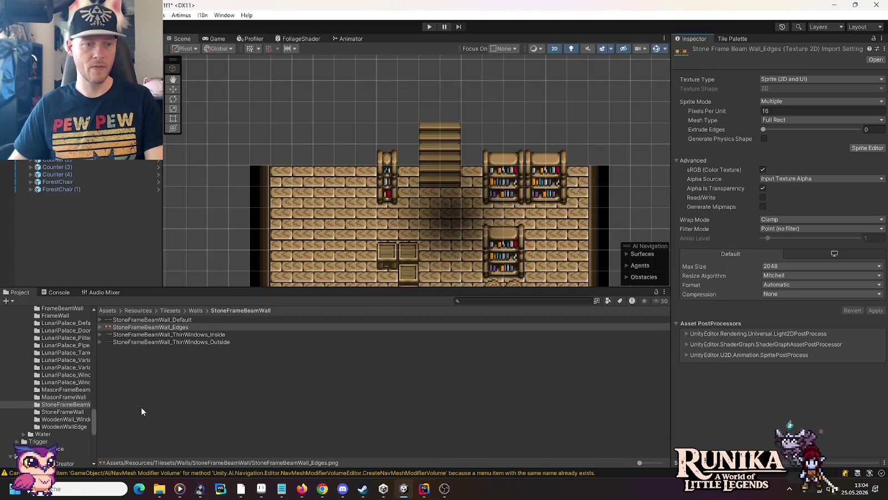
# - Set StoneFrameWall_Edges to Multiple sprites and slice it into a 4 by 2 grid
pyautogui.click(80, 412)
pyautogui.click(142, 327)
pyautogui.click(814, 102)
pyautogui.click(777, 120)
pyautogui.click(867, 148)
pyautogui.click(488, 260)
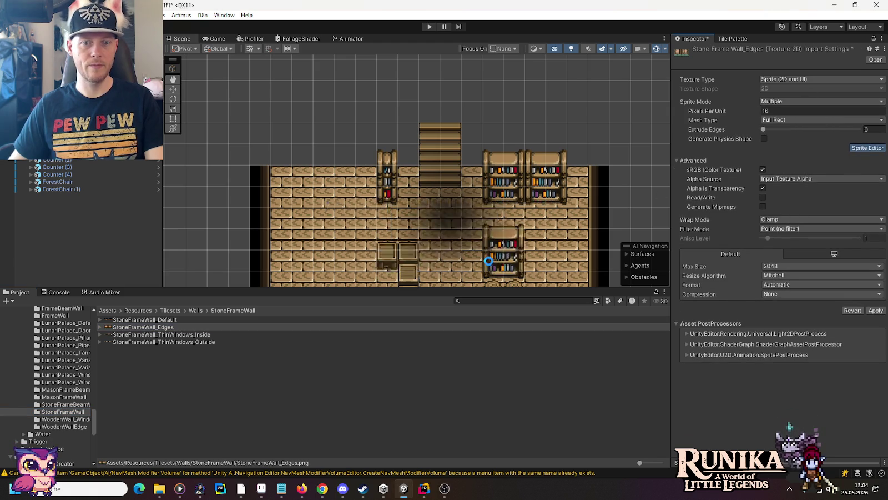
pyautogui.click(202, 87)
pyautogui.click(275, 191)
pyautogui.click(621, 87)
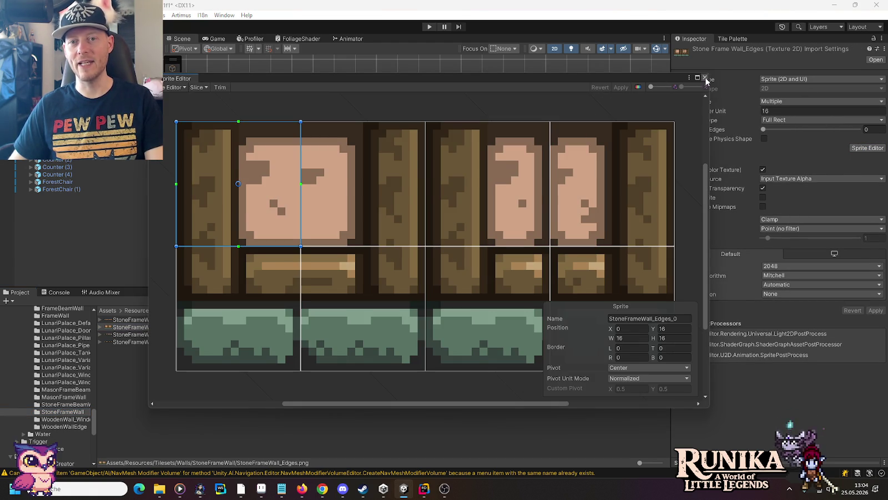
pyautogui.click(705, 78)
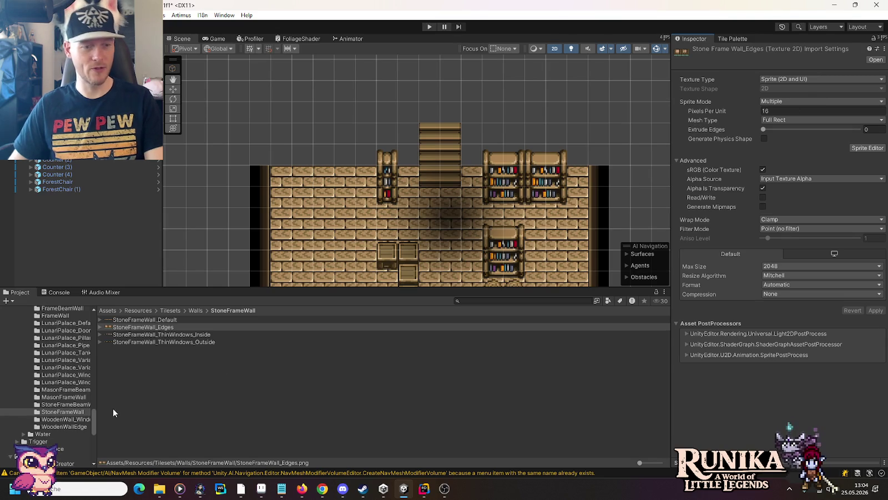
pyautogui.click(136, 335)
pyautogui.click(821, 101)
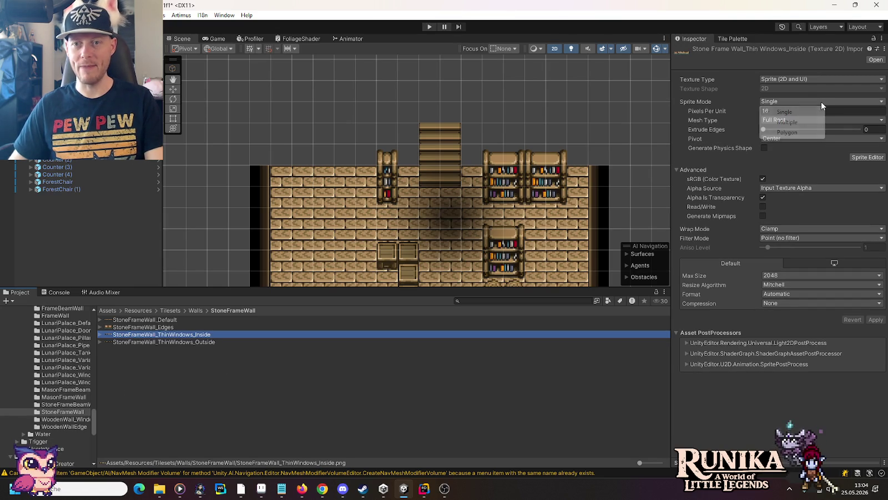
# - Switch ThinWindows_Inside to Multiple sprite mode, apply, and slice it as an 11 by 2 cell-count grid
pyautogui.click(804, 121)
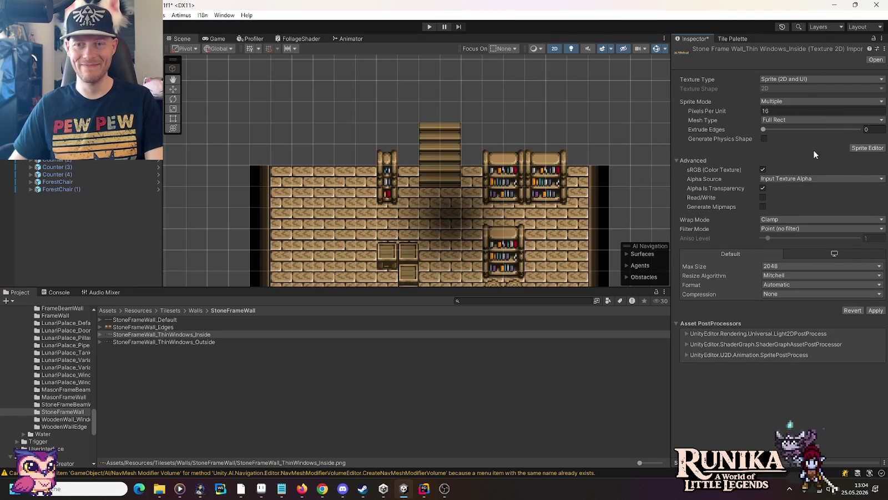
pyautogui.click(866, 148)
pyautogui.click(513, 266)
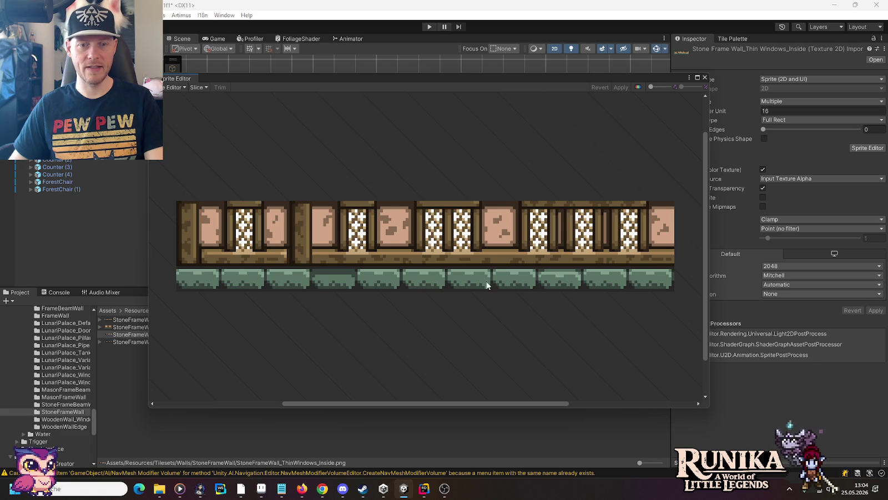
pyautogui.click(197, 87)
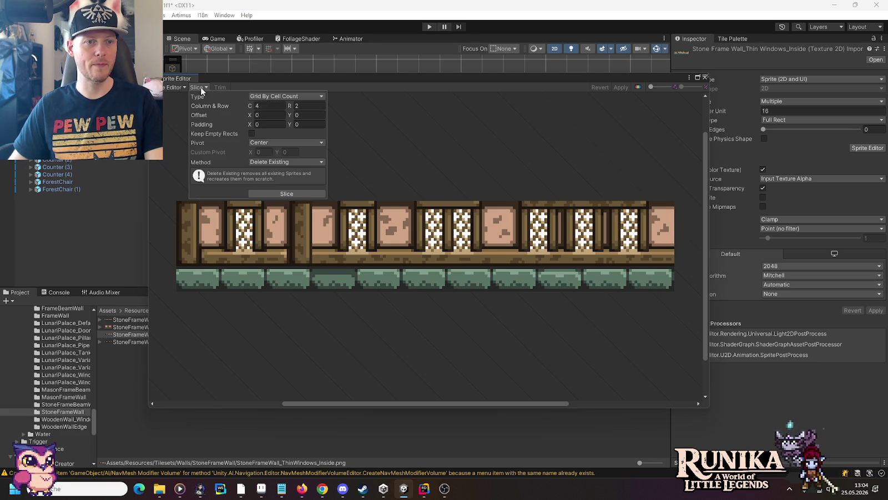
pyautogui.click(268, 105)
pyautogui.click(279, 193)
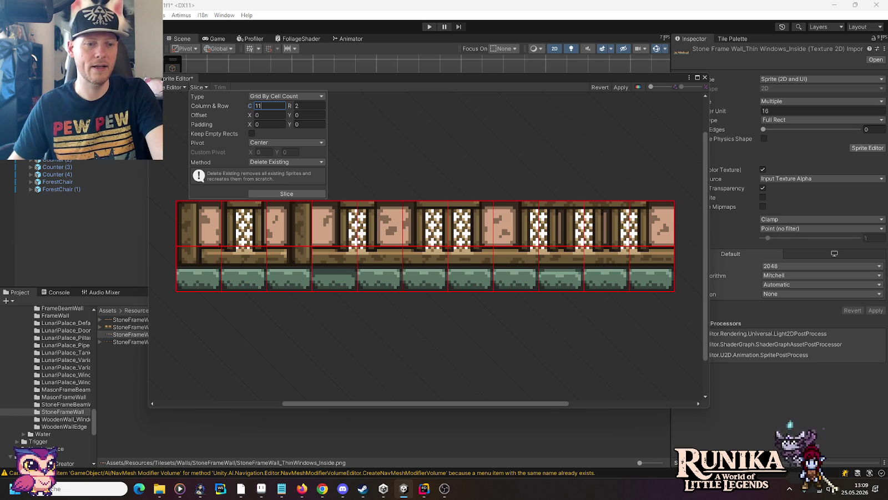
pyautogui.click(200, 489)
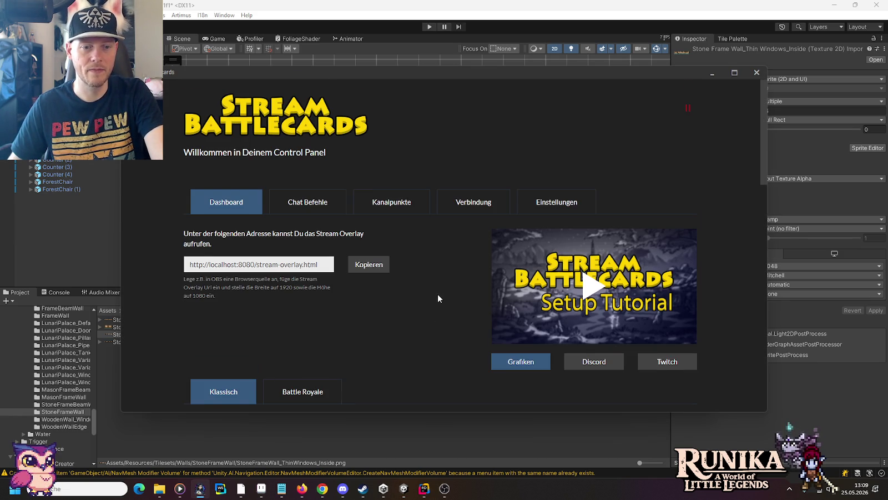
pyautogui.scroll(-5, 438, 295)
pyautogui.scroll(-2, 437, 294)
pyautogui.click(388, 178)
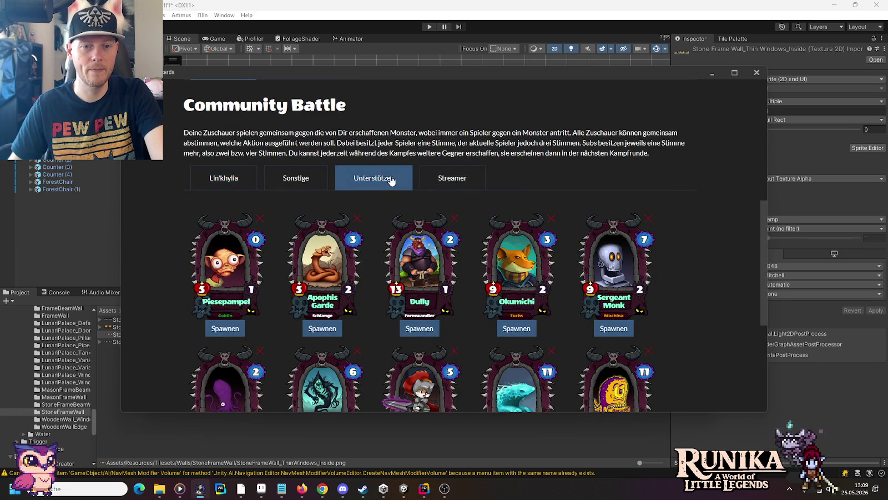
pyautogui.scroll(-2, 391, 179)
pyautogui.scroll(-2, 391, 180)
pyautogui.scroll(1, 390, 179)
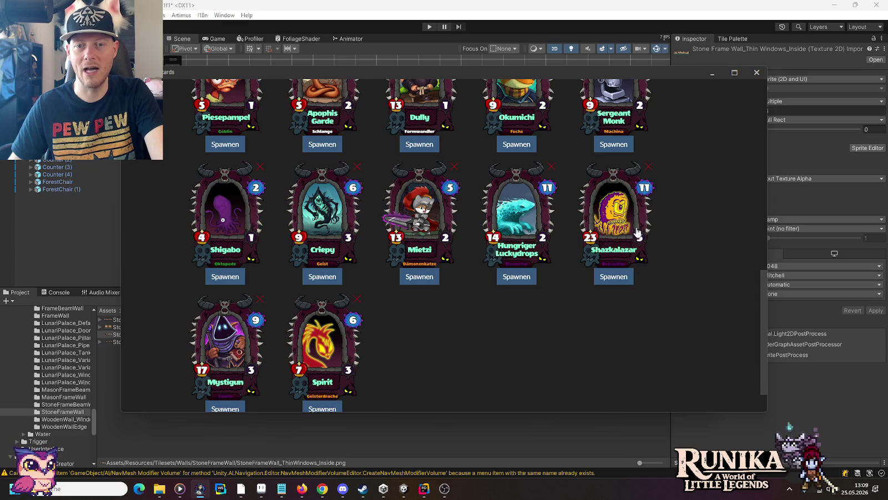
pyautogui.scroll(1, 665, 213)
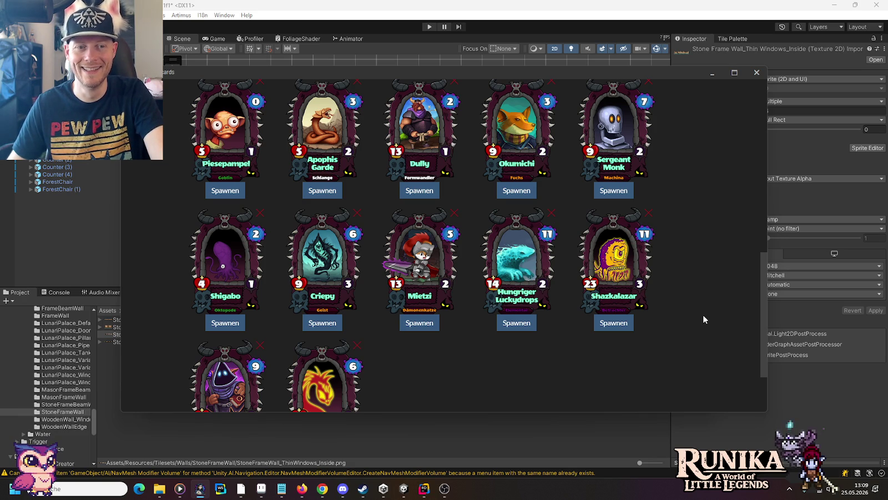
pyautogui.scroll(10, 703, 315)
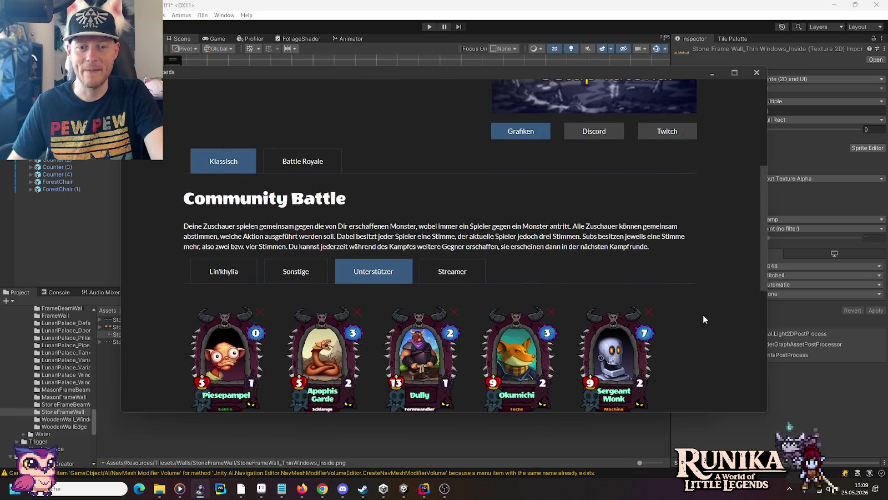
pyautogui.click(639, 5)
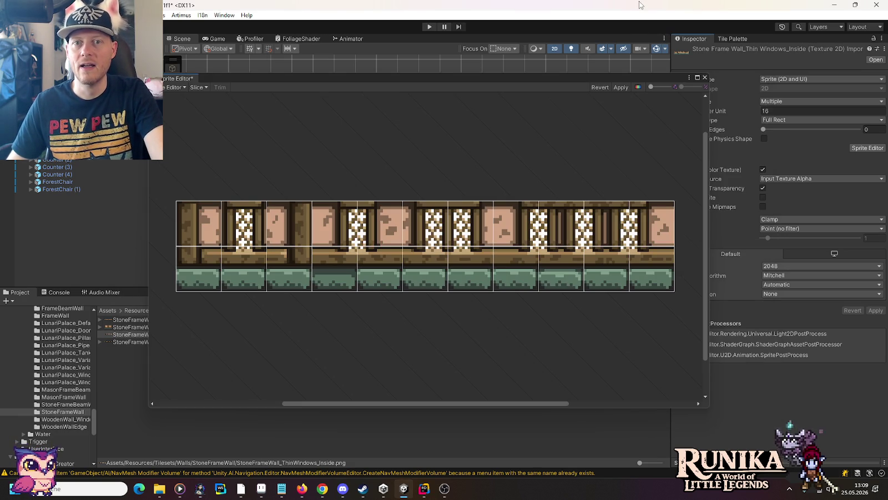
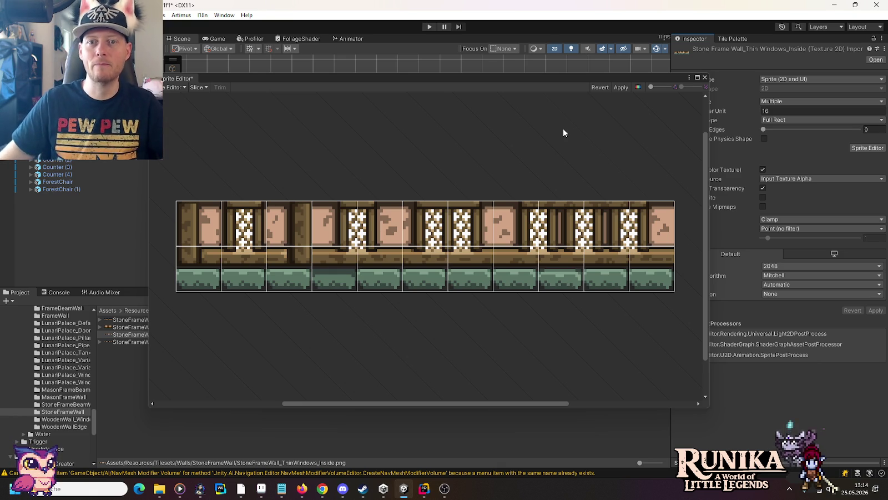
# - Save the previous slicing and set StoneFrameWall_ThinWindows_Outside to Multiple sprite mode
pyautogui.click(704, 78)
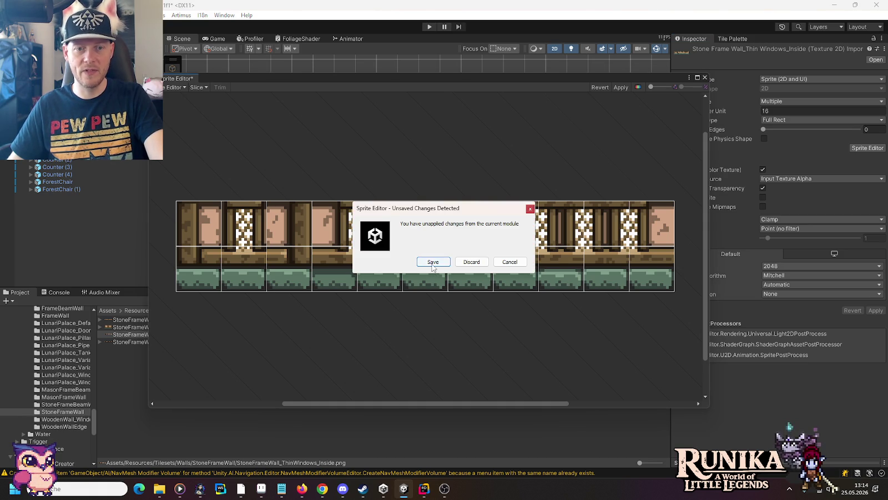
pyautogui.click(433, 261)
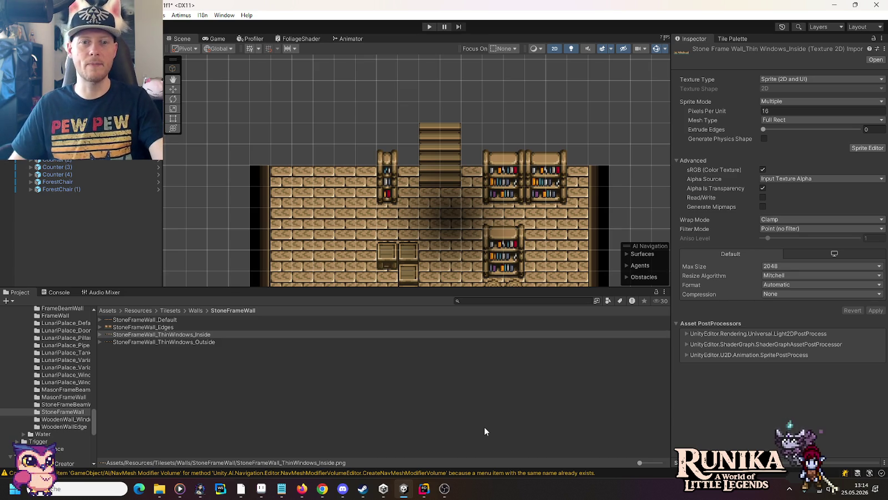
pyautogui.click(176, 341)
pyautogui.click(799, 101)
pyautogui.click(787, 122)
# - Slice ThinWindows_Outside into an 11×2 grid by cell count in the Sprite Editor
pyautogui.click(867, 148)
pyautogui.click(508, 260)
pyautogui.click(198, 87)
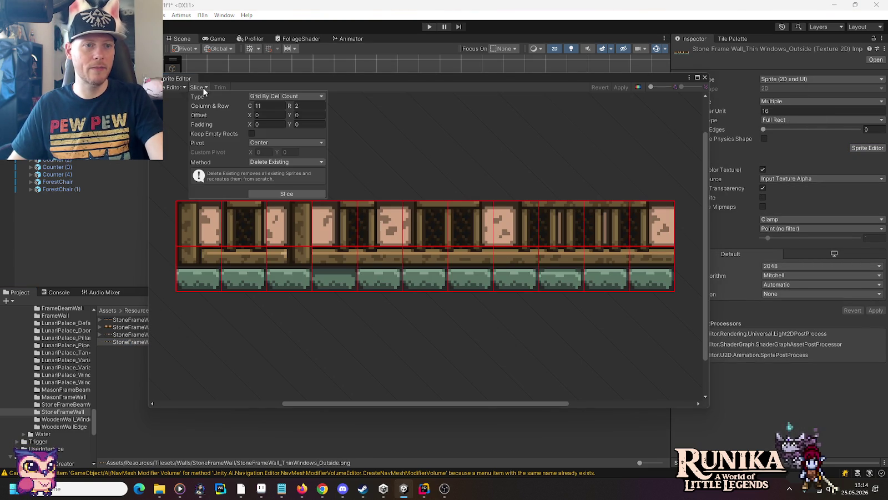
pyautogui.click(282, 194)
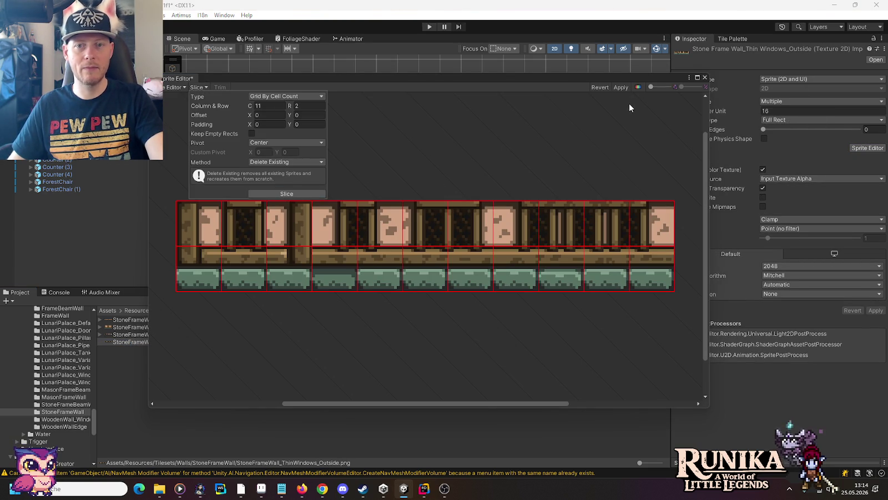
pyautogui.click(705, 77)
pyautogui.click(65, 404)
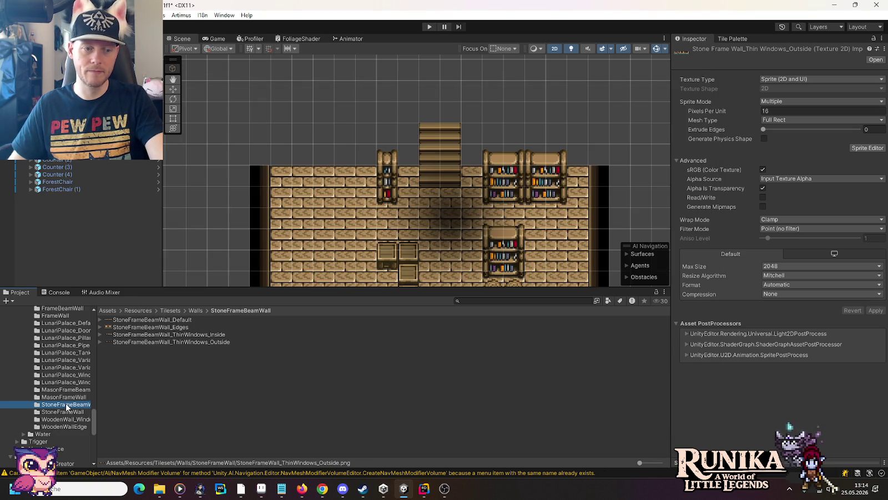
# - Set StoneFrameBeamWall_ThinWindows_Inside to Multiple and apply an 11×2 grid slice
pyautogui.click(142, 334)
pyautogui.click(808, 102)
pyautogui.click(785, 121)
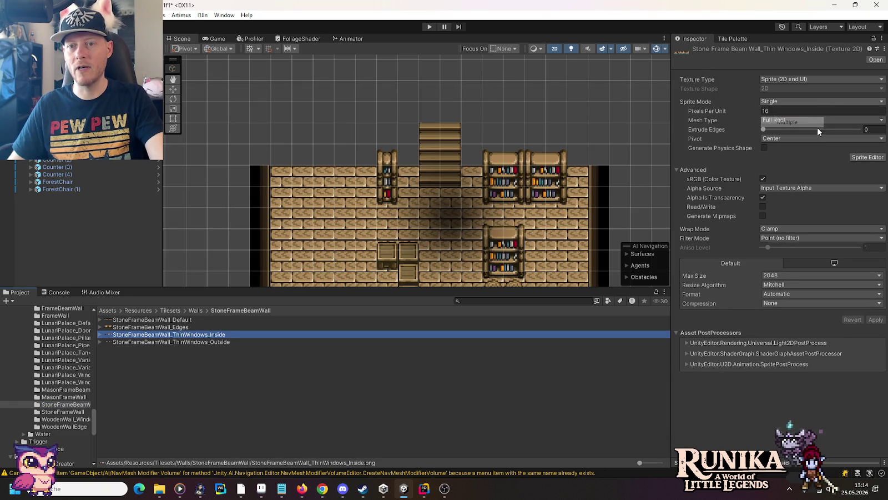
pyautogui.click(866, 147)
pyautogui.click(525, 261)
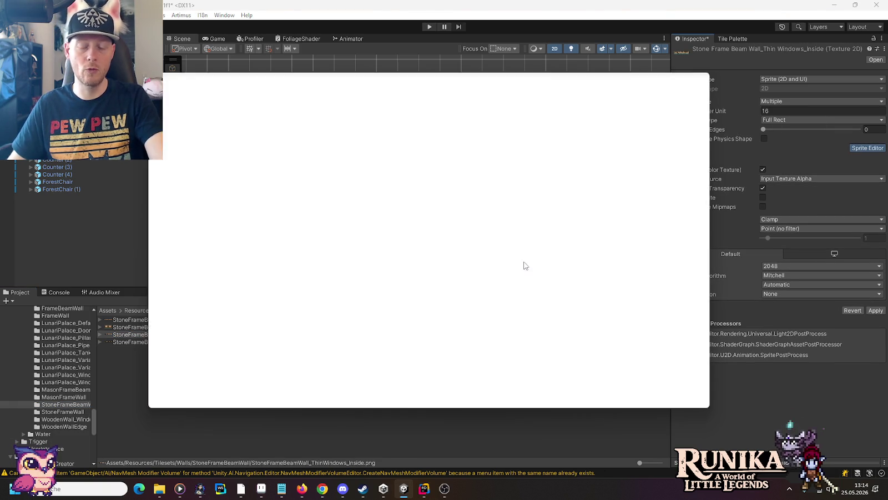
pyautogui.click(199, 87)
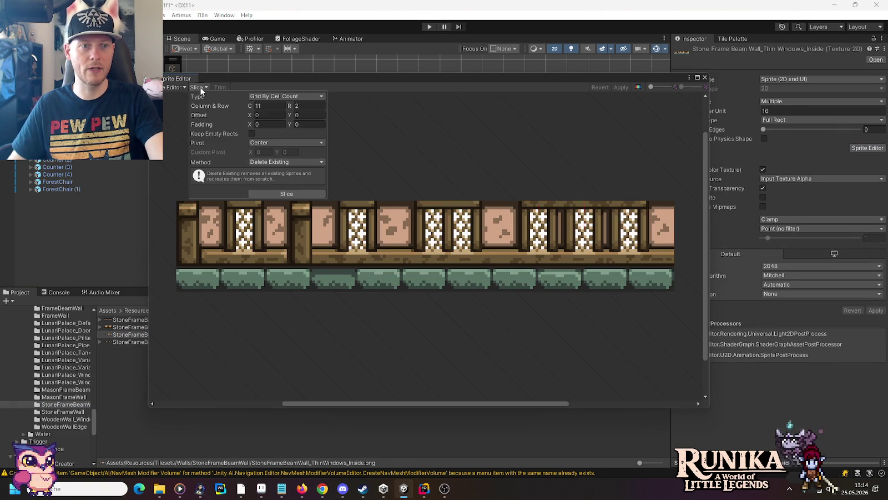
pyautogui.click(274, 193)
pyautogui.click(621, 87)
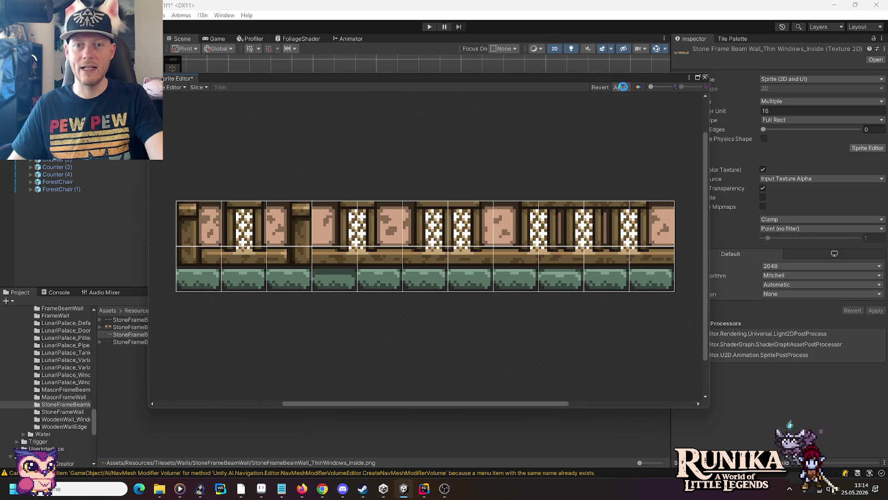
pyautogui.click(703, 78)
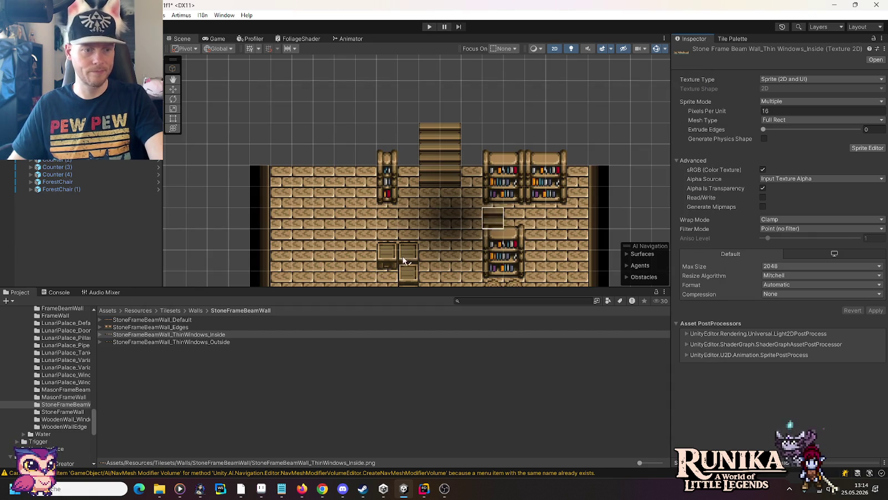
# - Set StoneFrameBeamWall_ThinWindows_Outside to Multiple and apply an 11×2 grid slice
pyautogui.click(71, 412)
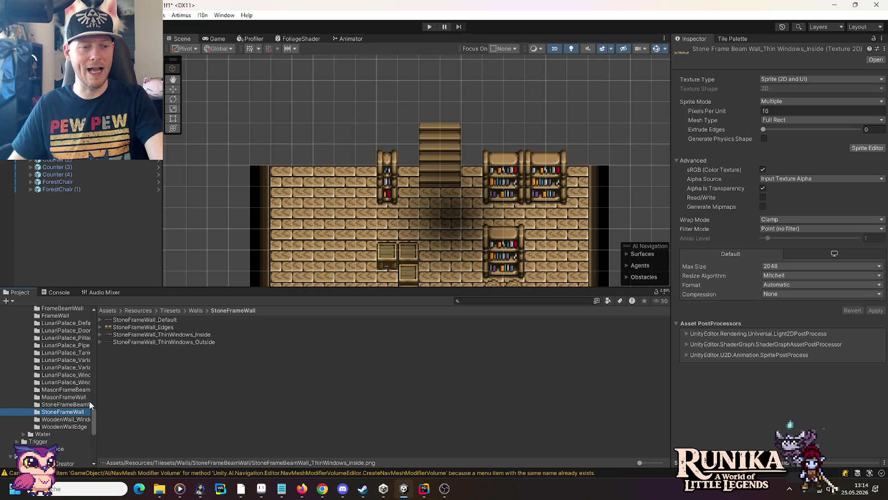
pyautogui.click(79, 404)
pyautogui.click(799, 101)
pyautogui.click(782, 118)
pyautogui.click(866, 147)
pyautogui.click(526, 261)
pyautogui.click(203, 86)
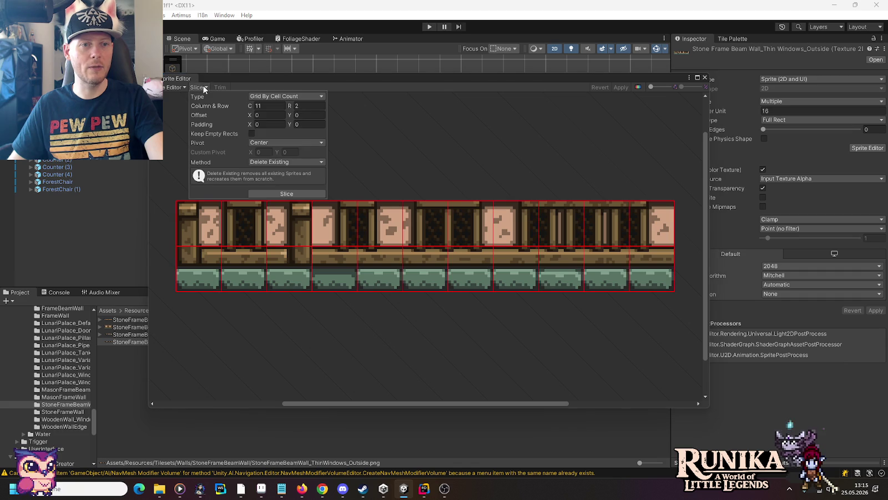
pyautogui.click(277, 192)
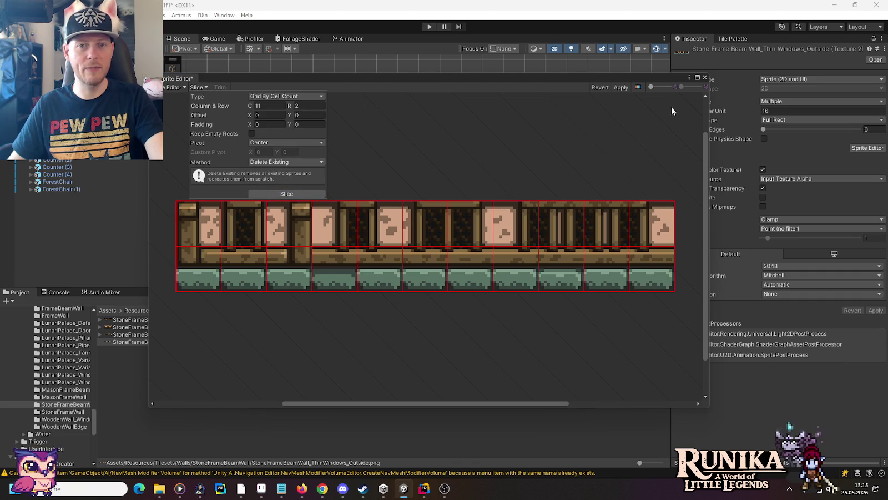
pyautogui.click(621, 87)
pyautogui.click(705, 77)
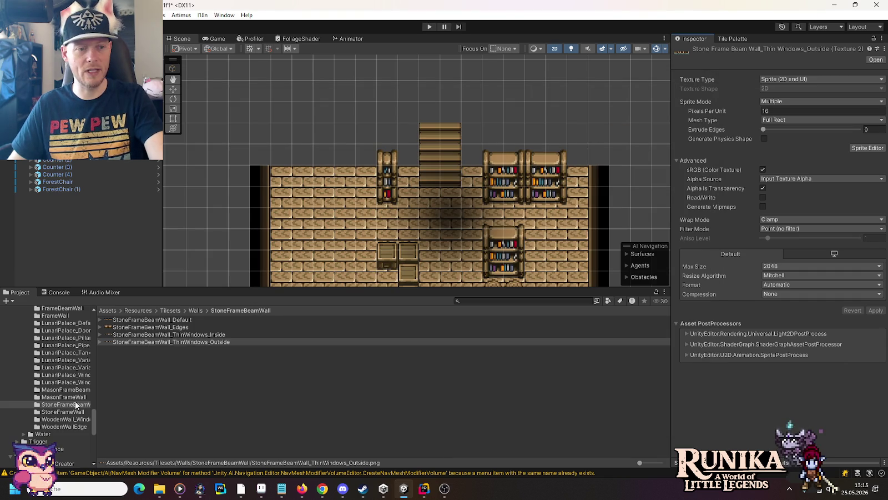
# - Recheck the StoneFrameWall ThinWindows_Inside and ThinWindows_Outside textures' import settings
pyautogui.click(63, 411)
pyautogui.click(133, 336)
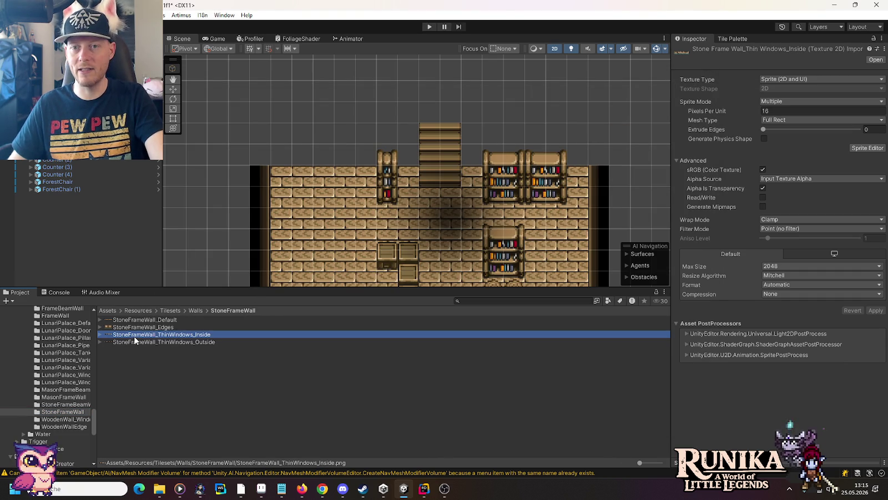
pyautogui.click(135, 342)
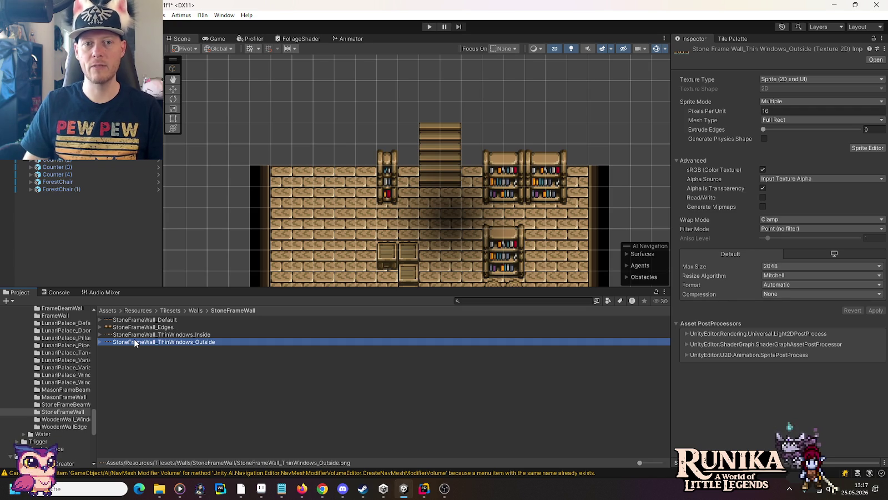
pyautogui.scroll(-2, 327, 207)
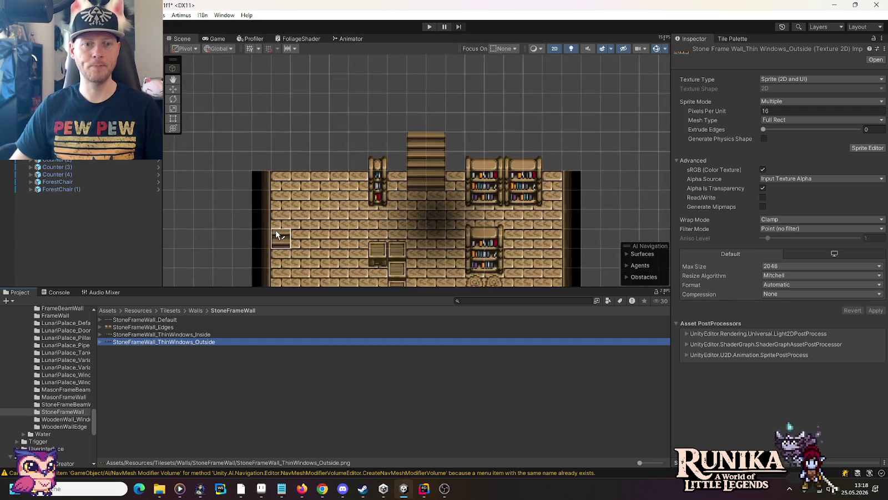
# - Paint a test wall tile on the library room's back wall, then show StoneFrameBeamWall assets
pyautogui.moveTo(328, 209)
pyautogui.mouseDown()
pyautogui.moveTo(328, 238)
pyautogui.moveTo(340, 248)
pyautogui.mouseUp()
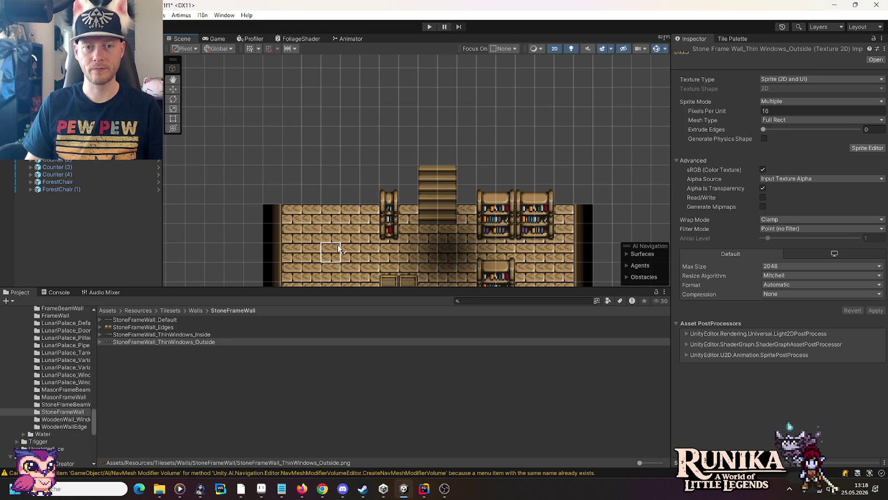
pyautogui.click(346, 241)
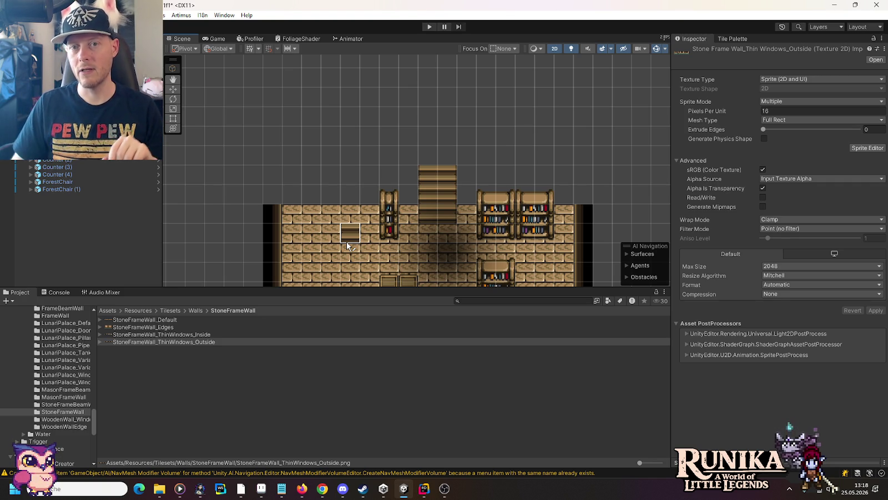
pyautogui.click(62, 405)
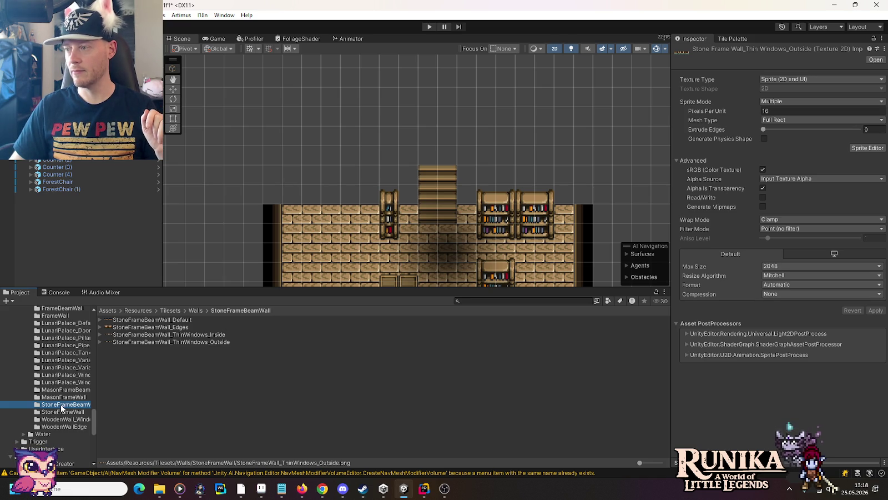
# - Show the zoomed-in Walls palette and StoneFrameWall folder, then switch to Chrome's Zelda references
pyautogui.click(737, 39)
pyautogui.scroll(2, 767, 235)
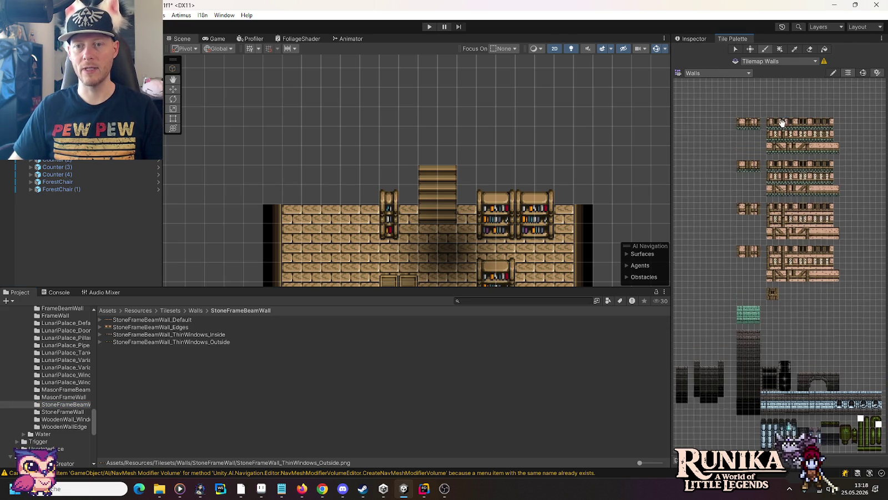
pyautogui.scroll(3, 767, 235)
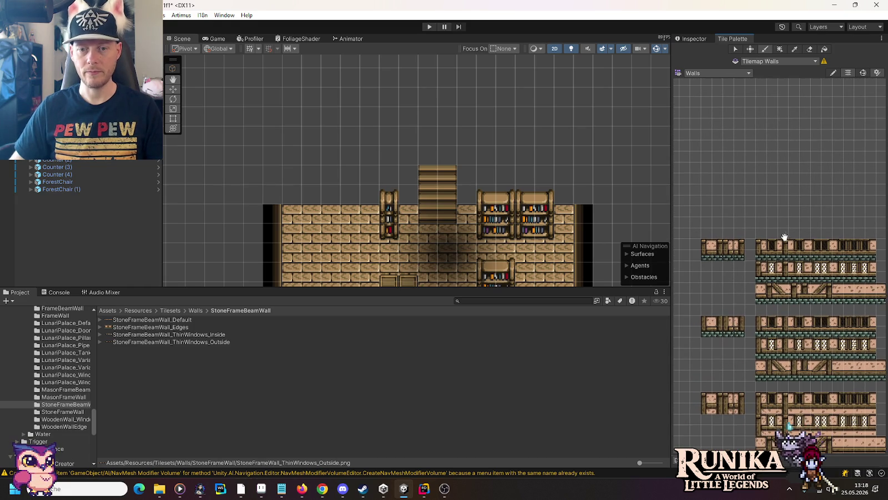
pyautogui.click(77, 412)
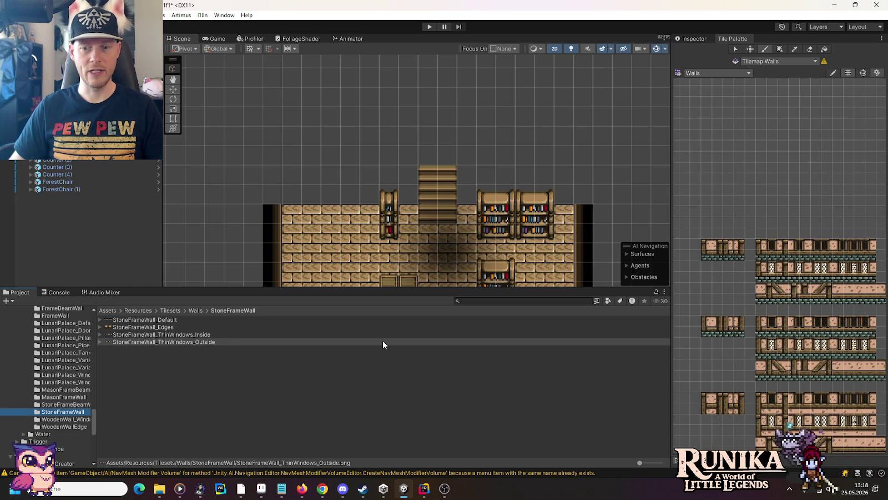
pyautogui.click(322, 489)
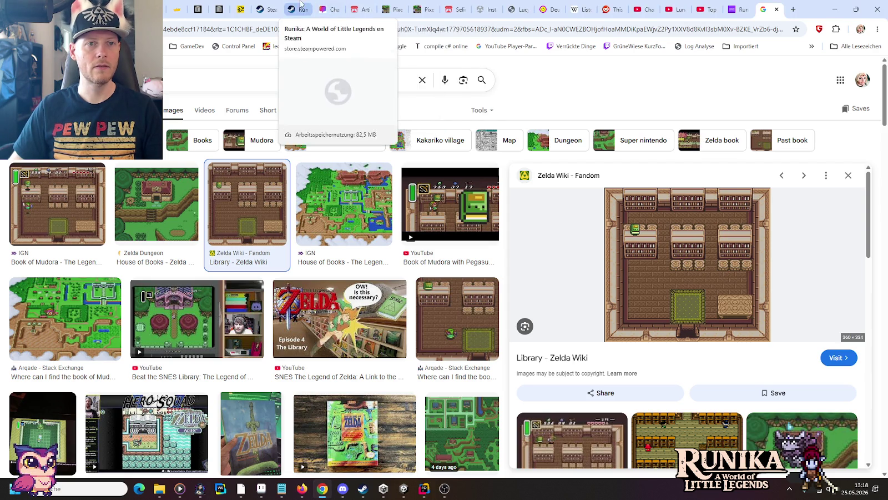
# - View the creator's itch.io asset page, then minimize Chrome back to Unity
pyautogui.click(359, 9)
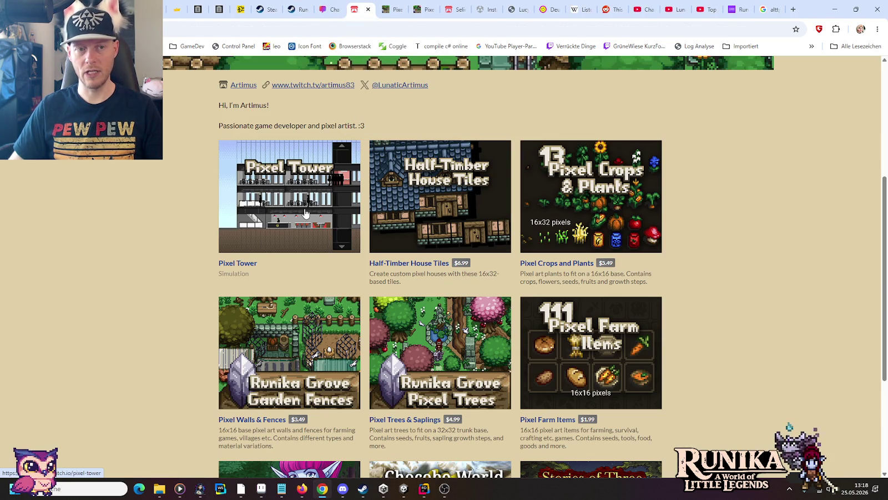
pyautogui.click(834, 9)
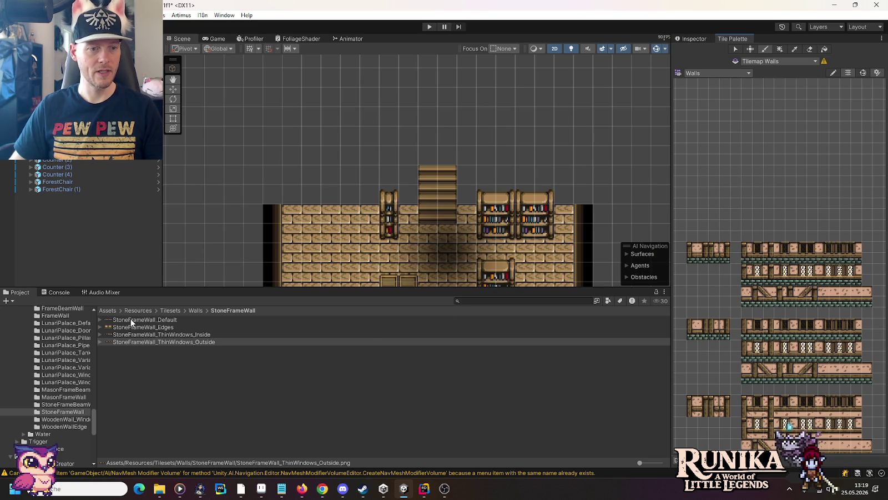
# - Generate Walls palette tiles from StoneFrameWall Default, both ThinWindows and Edges sprite sheets
pyautogui.moveTo(129, 318)
pyautogui.mouseDown()
pyautogui.moveTo(749, 227)
pyautogui.moveTo(749, 215)
pyautogui.mouseUp()
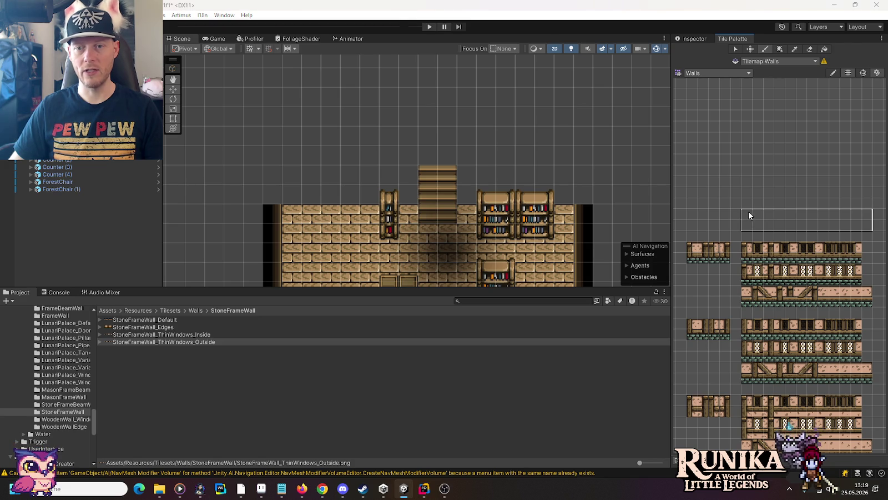
pyautogui.click(340, 253)
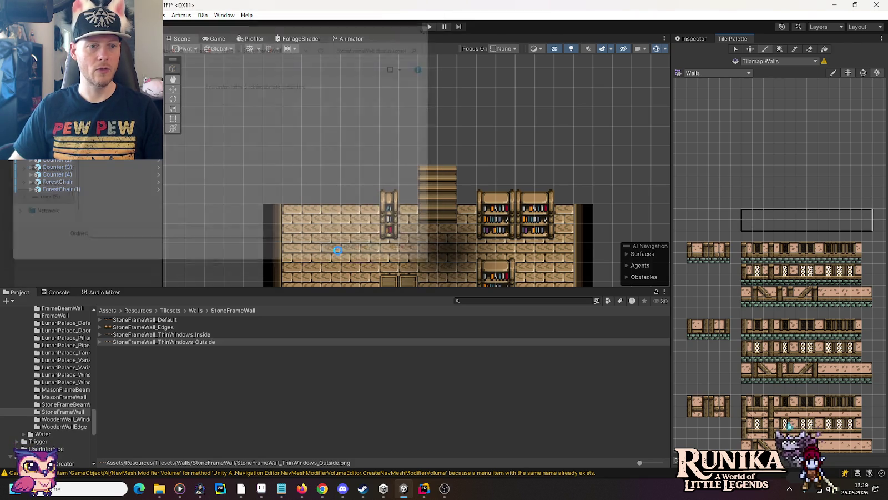
pyautogui.scroll(-3, 340, 351)
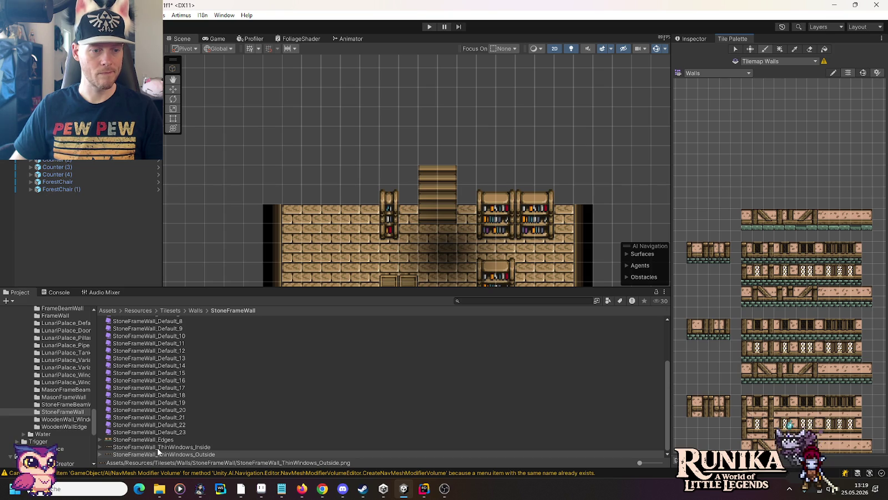
pyautogui.moveTo(157, 448)
pyautogui.mouseDown()
pyautogui.moveTo(616, 287)
pyautogui.moveTo(765, 188)
pyautogui.moveTo(748, 190)
pyautogui.mouseUp()
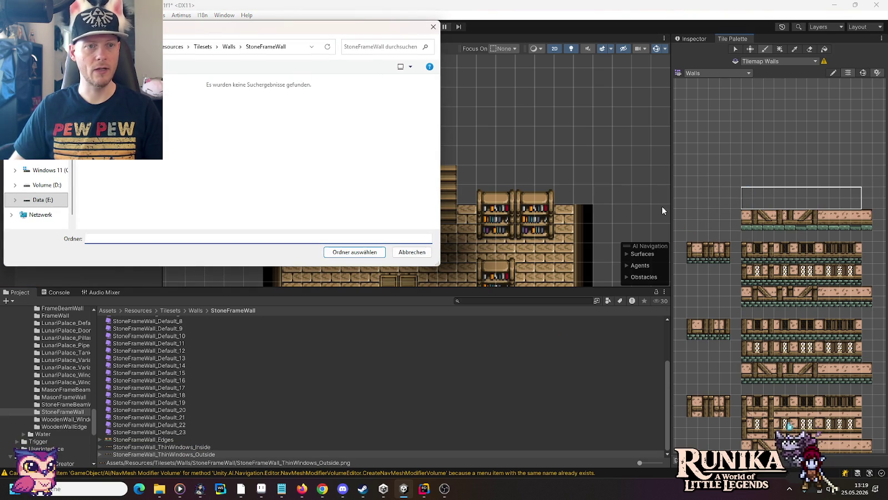
pyautogui.click(367, 254)
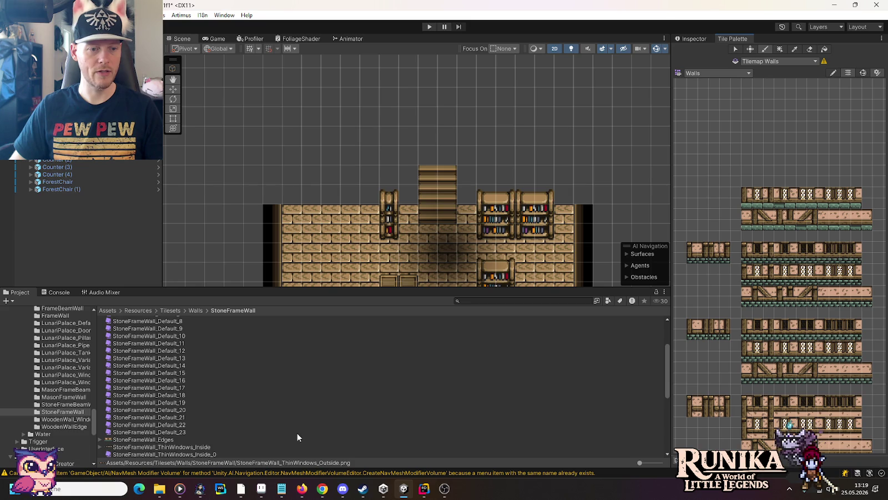
pyautogui.moveTo(174, 453)
pyautogui.mouseDown()
pyautogui.moveTo(506, 426)
pyautogui.moveTo(766, 165)
pyautogui.moveTo(751, 171)
pyautogui.mouseUp()
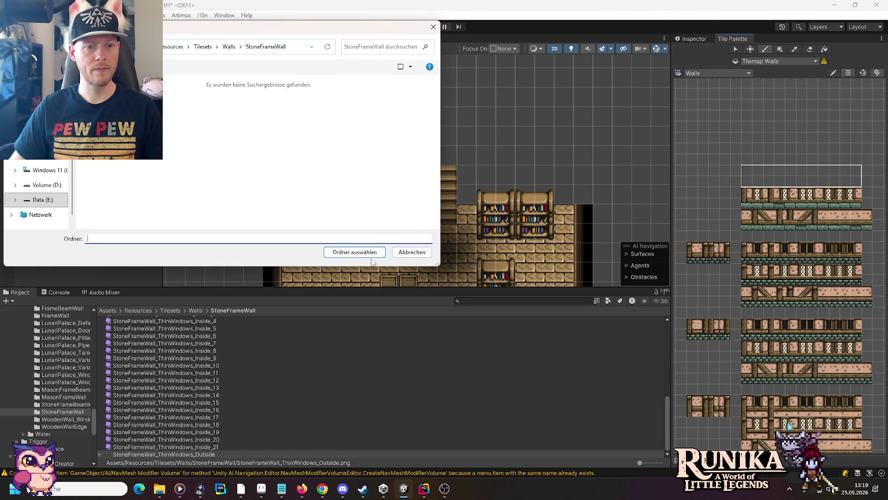
pyautogui.click(371, 254)
pyautogui.moveTo(143, 388)
pyautogui.mouseDown()
pyautogui.moveTo(420, 387)
pyautogui.moveTo(690, 173)
pyautogui.mouseUp()
pyautogui.click(367, 255)
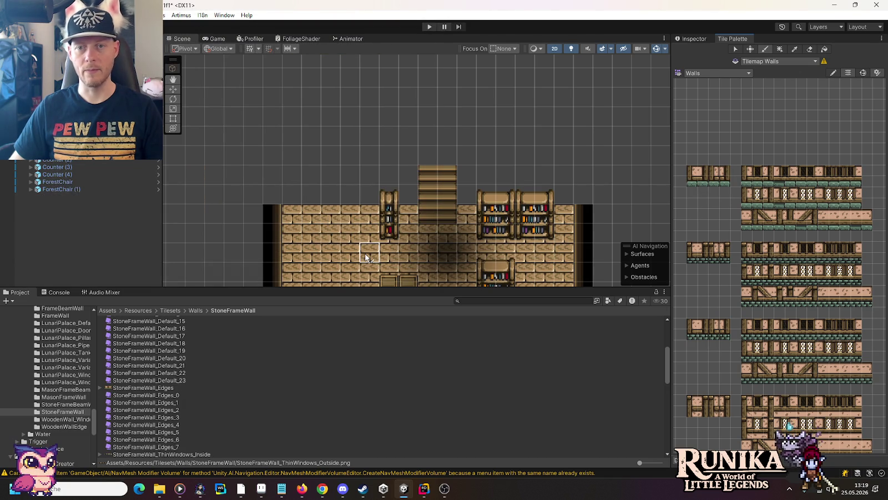
# - Add StoneFrameBeamWall_Default tiles to the palette, saving them in the StoneFrameBeamWall folder
pyautogui.click(66, 404)
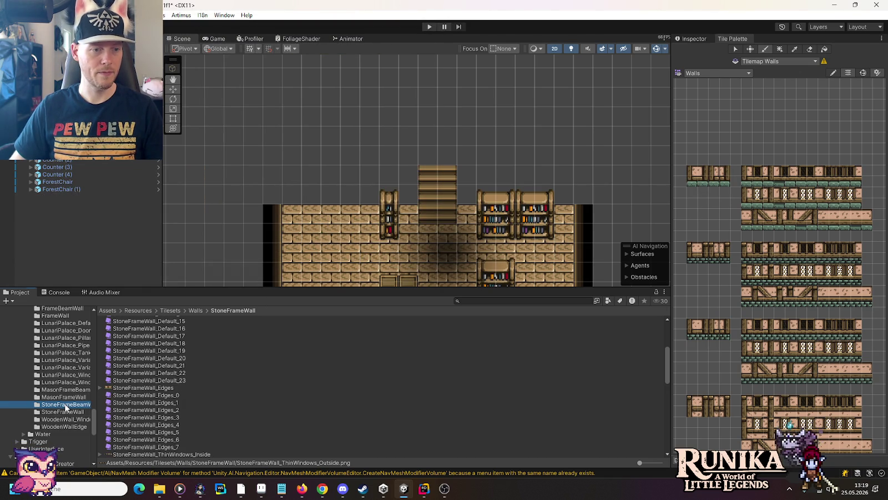
pyautogui.moveTo(181, 320)
pyautogui.mouseDown()
pyautogui.moveTo(766, 143)
pyautogui.moveTo(749, 138)
pyautogui.mouseUp()
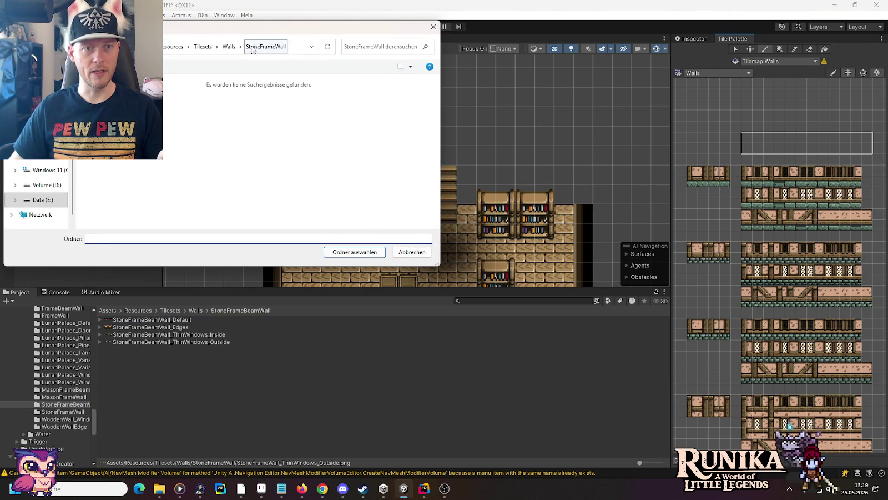
pyautogui.click(228, 47)
pyautogui.scroll(-4, 146, 202)
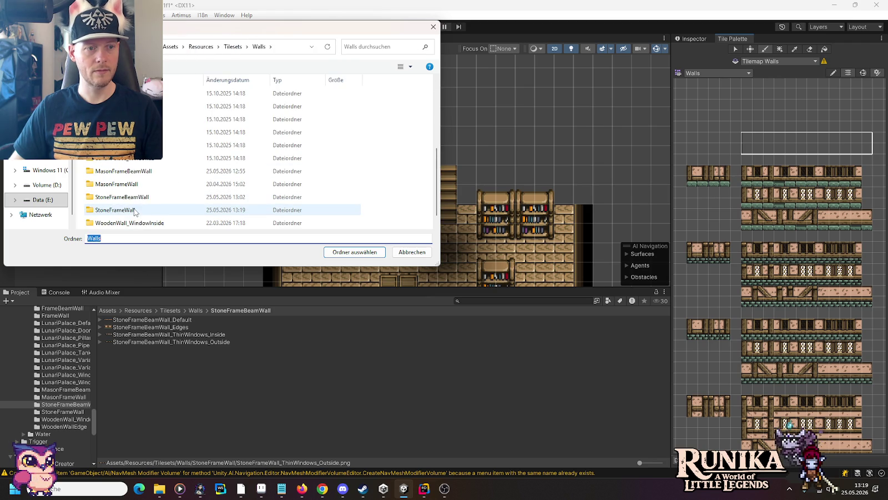
pyautogui.click(139, 189)
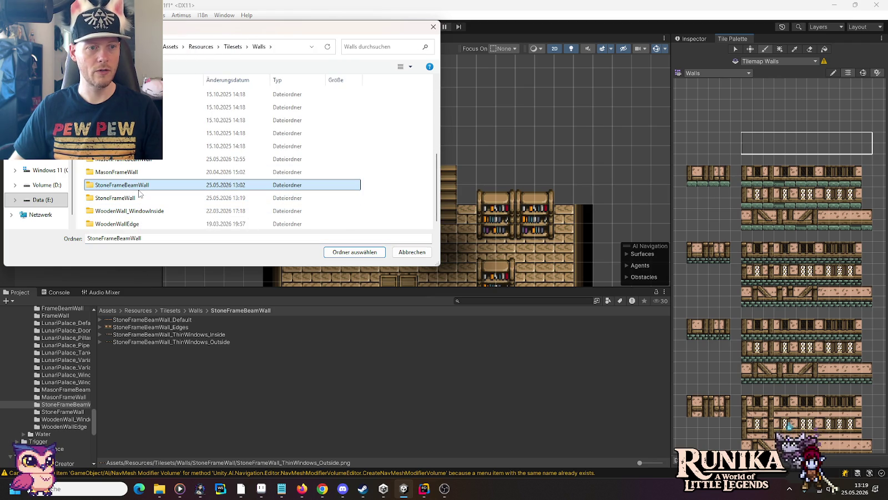
pyautogui.doubleClick(139, 189)
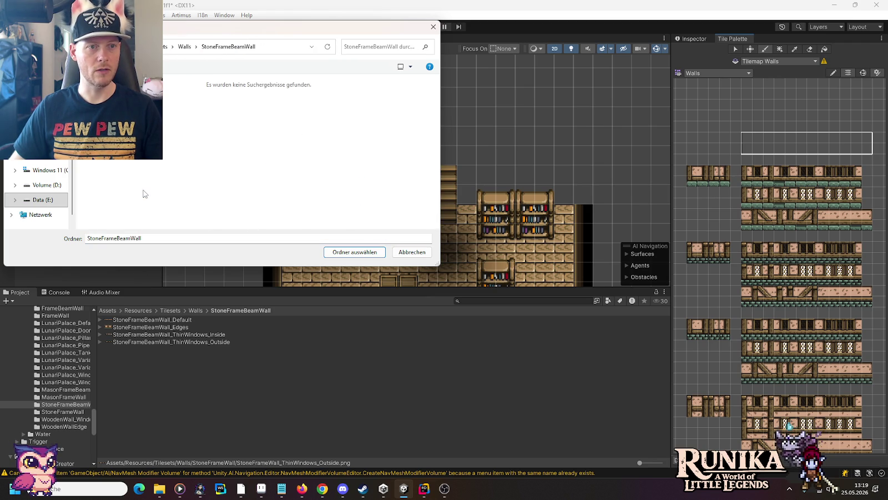
pyautogui.click(328, 252)
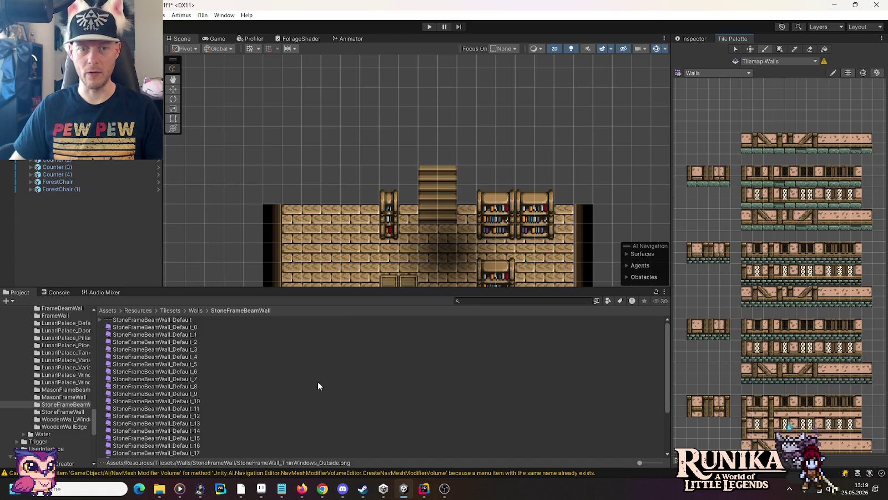
# - Add the StoneFrameBeamWall ThinWindows_Inside, ThinWindows_Outside and another thin-window sheet to the palette
pyautogui.scroll(-3, 318, 383)
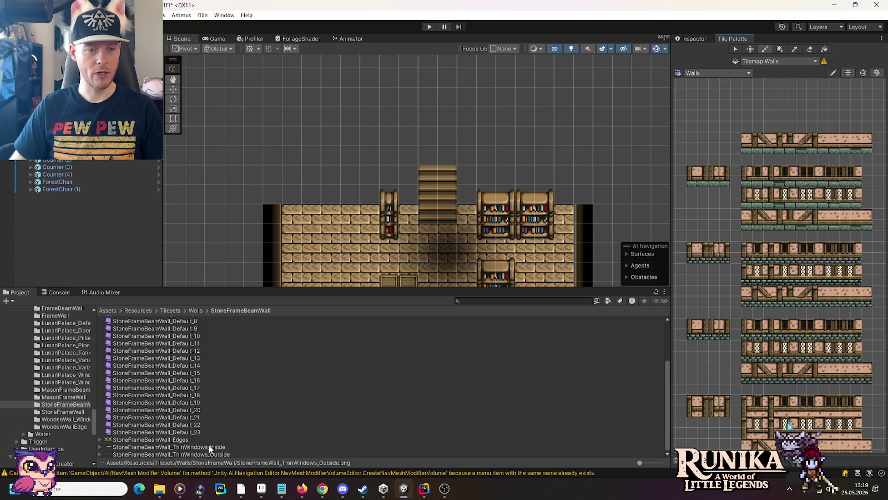
pyautogui.moveTo(185, 447)
pyautogui.mouseDown()
pyautogui.moveTo(793, 124)
pyautogui.moveTo(745, 117)
pyautogui.mouseUp()
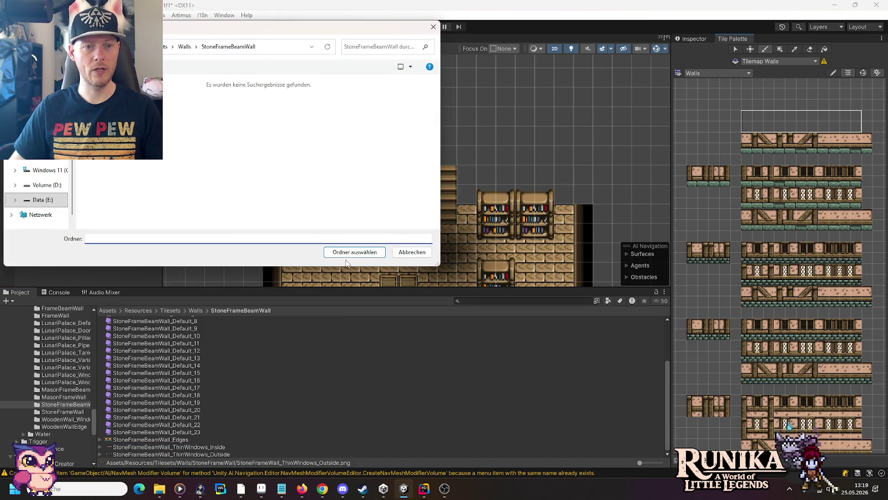
pyautogui.click(347, 253)
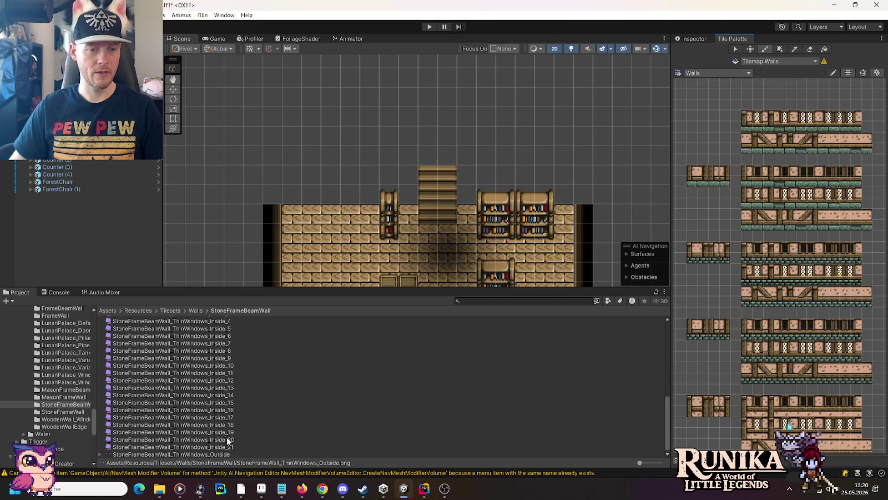
pyautogui.moveTo(205, 455)
pyautogui.mouseDown()
pyautogui.moveTo(710, 148)
pyautogui.moveTo(749, 91)
pyautogui.mouseUp()
pyautogui.click(350, 253)
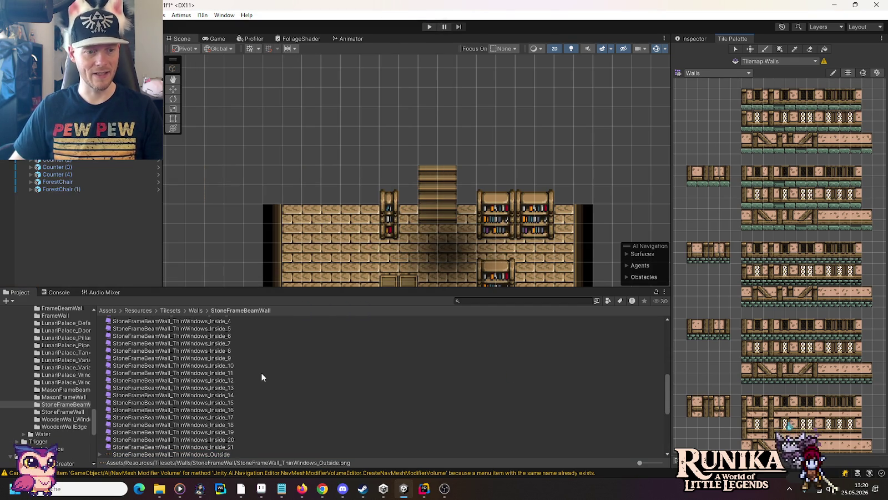
pyautogui.scroll(5, 262, 377)
pyautogui.moveTo(190, 394)
pyautogui.mouseDown()
pyautogui.moveTo(671, 134)
pyautogui.moveTo(692, 96)
pyautogui.mouseUp()
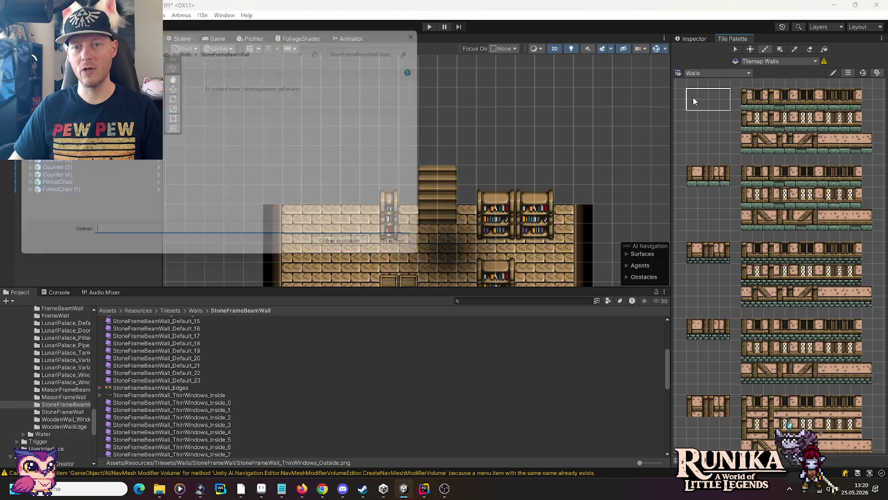
pyautogui.click(357, 255)
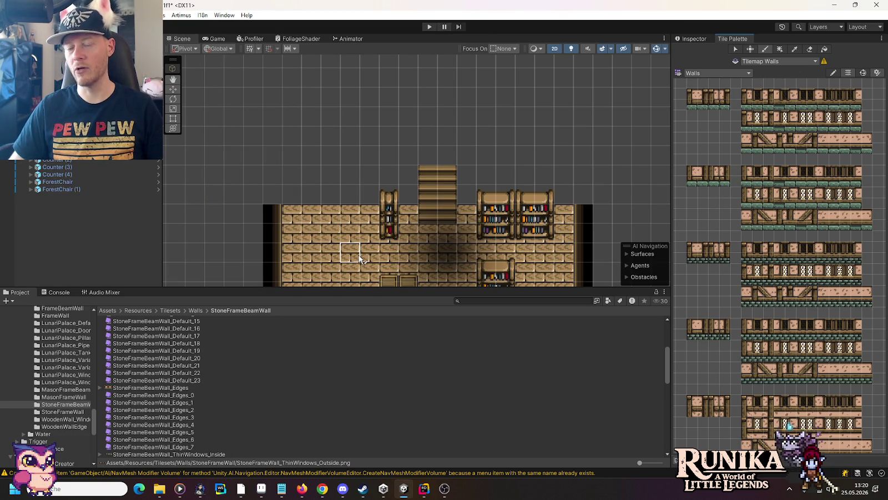
# - Look over the new tiles in the Walls palette and pick a wall tile
pyautogui.scroll(-1, 740, 315)
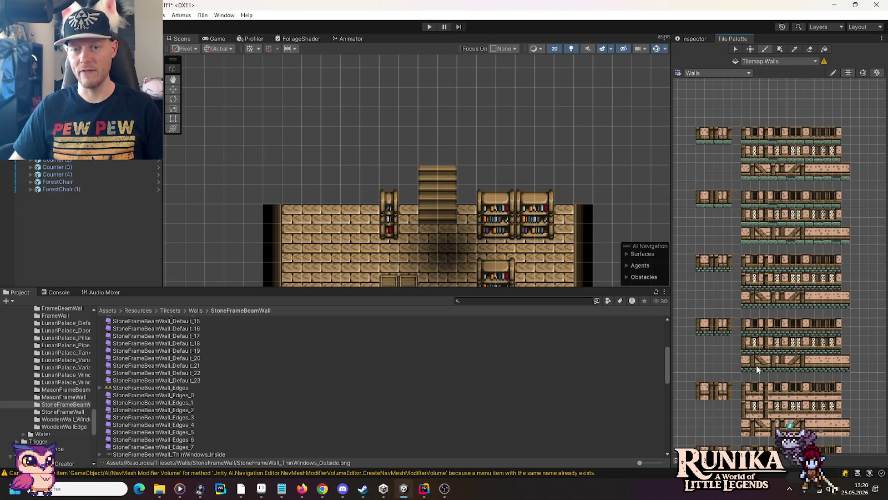
pyautogui.scroll(1, 756, 365)
pyautogui.scroll(-1, 743, 311)
pyautogui.scroll(3, 733, 239)
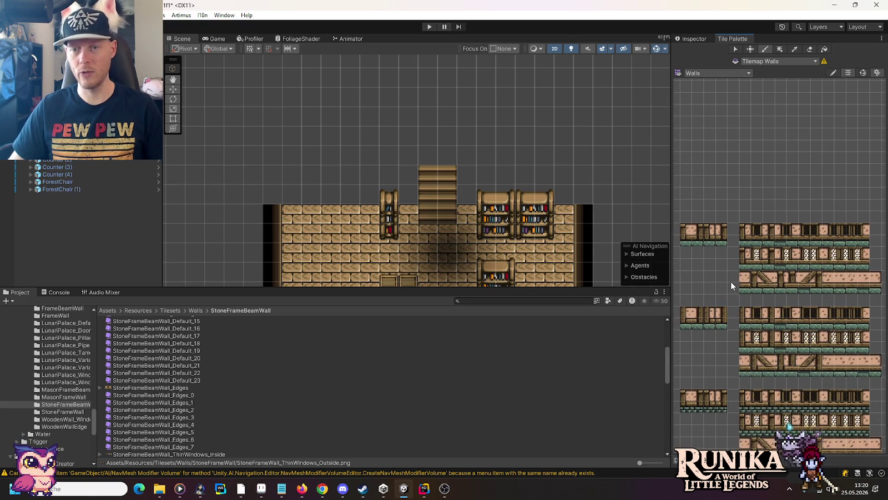
pyautogui.scroll(-2, 735, 277)
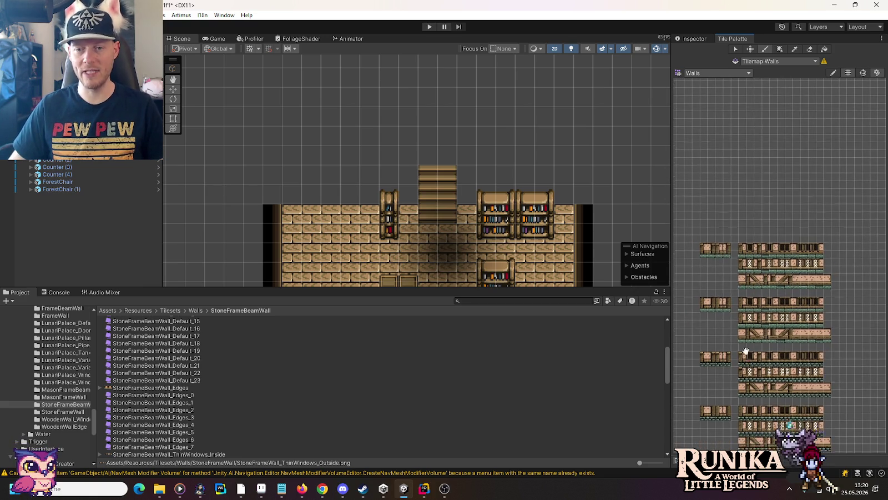
pyautogui.moveTo(745, 350); pyautogui.dragTo(744, 210)
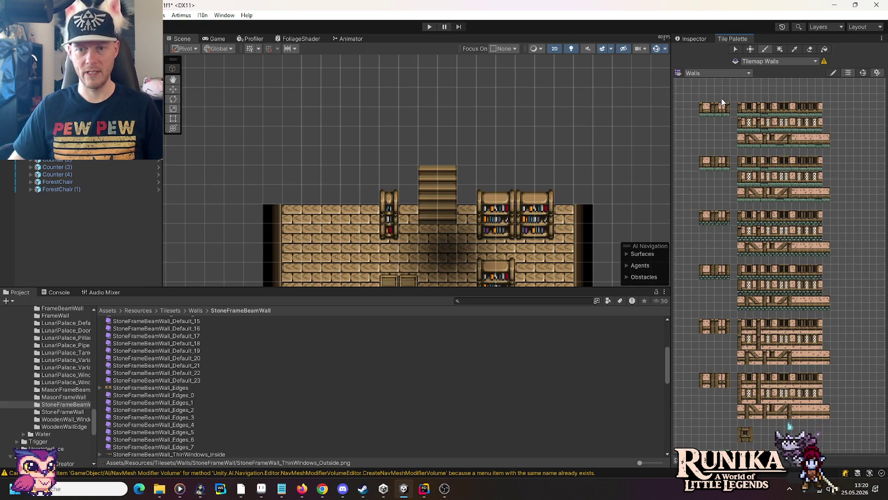
pyautogui.moveTo(771, 118); pyautogui.dragTo(770, 203)
pyautogui.scroll(3, 771, 203)
pyautogui.scroll(-3, 750, 248)
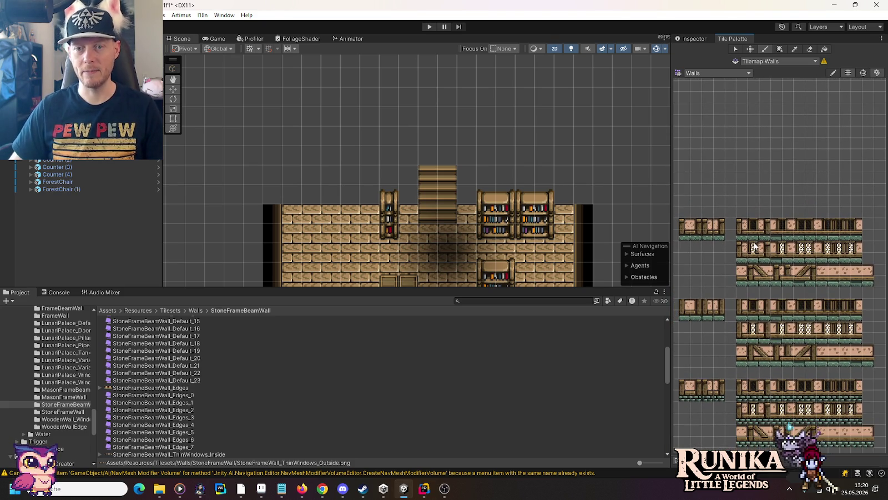
pyautogui.click(761, 276)
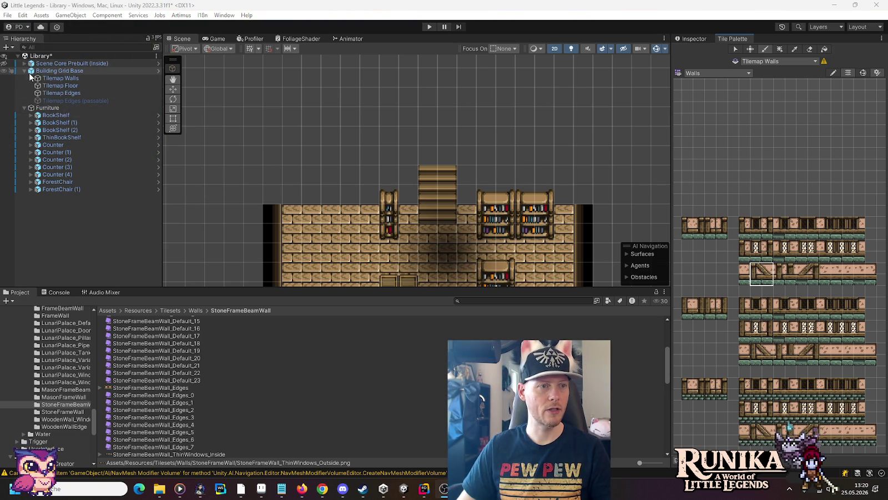
pyautogui.click(694, 39)
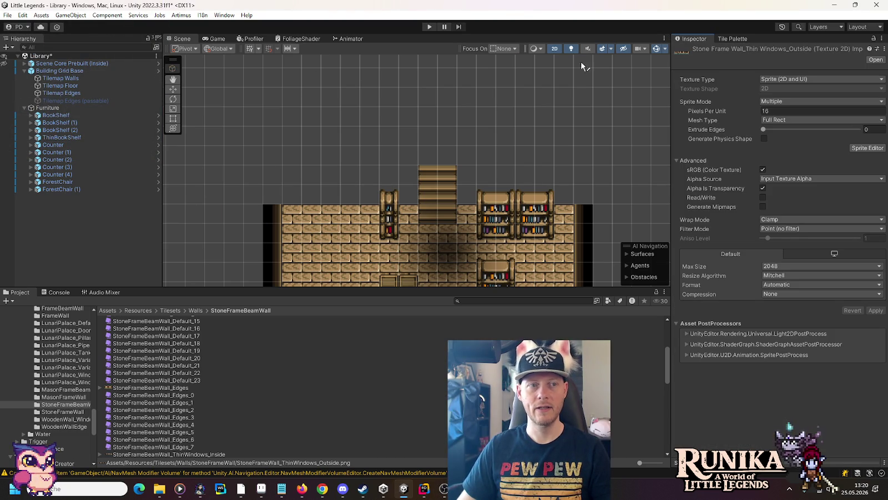
pyautogui.click(47, 78)
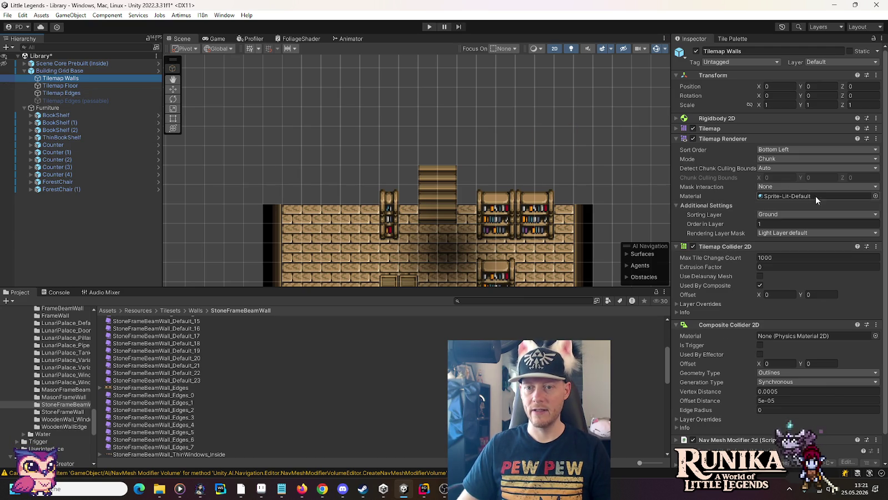
pyautogui.click(84, 85)
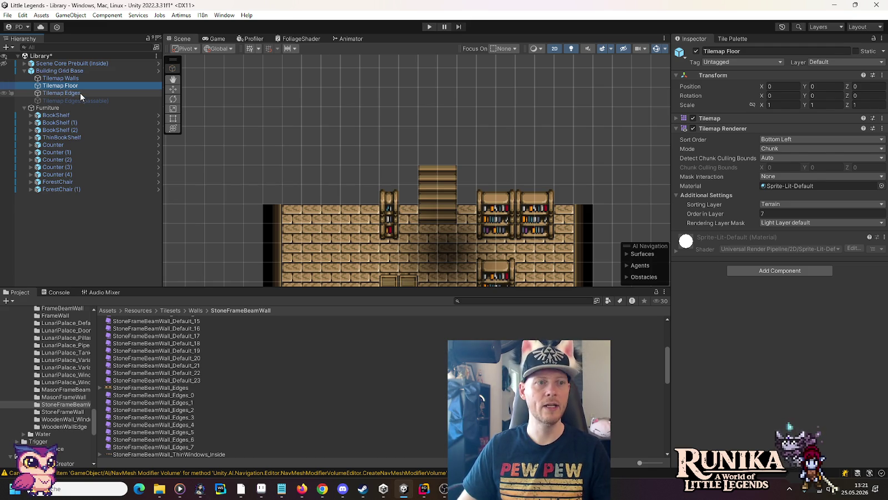
pyautogui.click(79, 93)
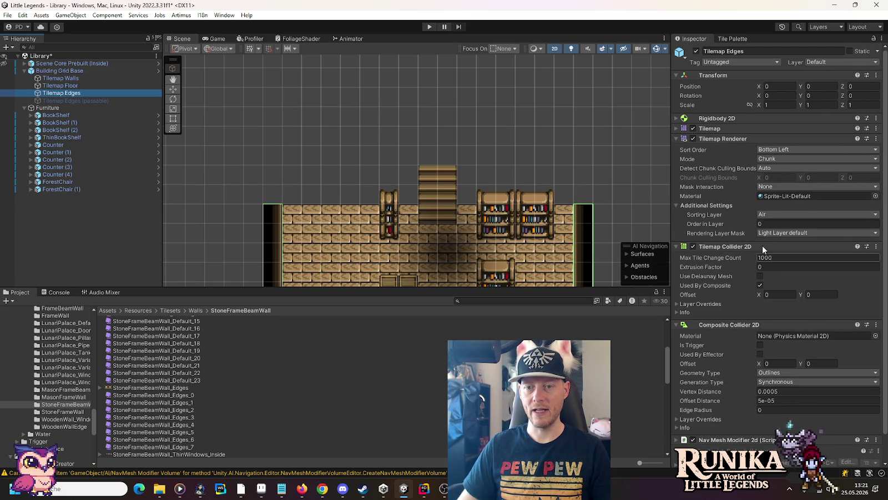
pyautogui.click(78, 80)
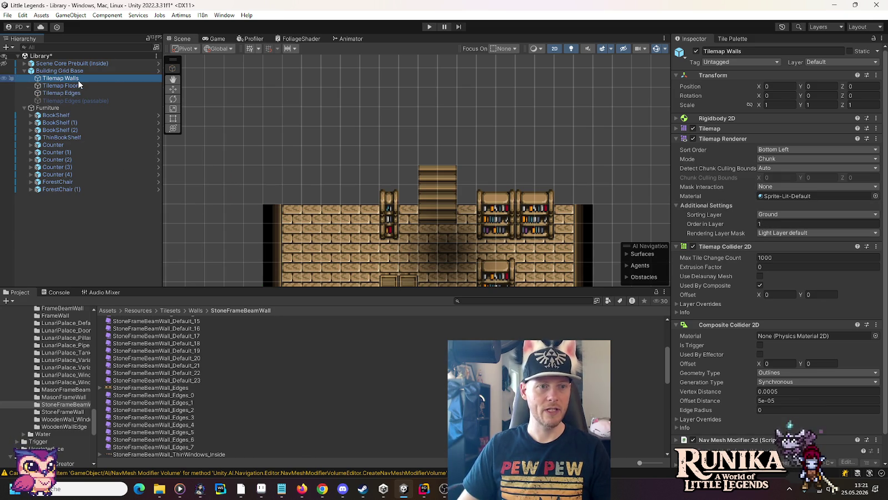
pyautogui.click(732, 39)
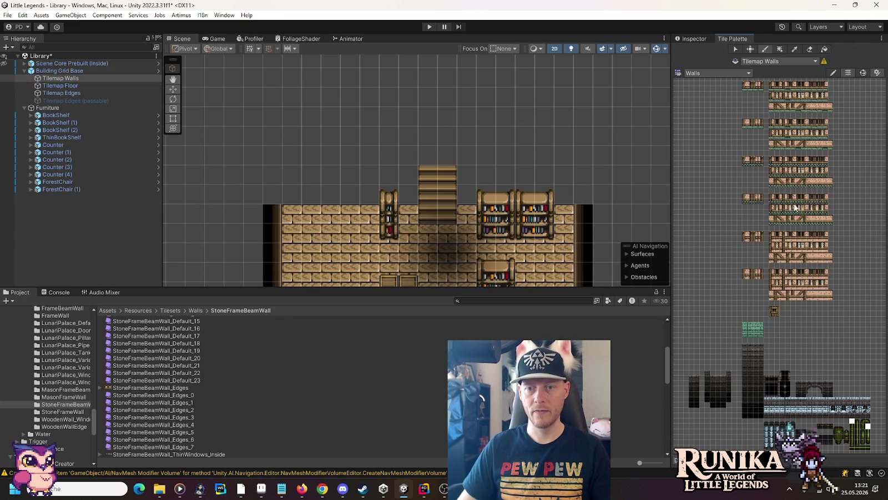
# - Paint the diagonal beam wall tile on the back wall right of the stairs
pyautogui.scroll(10, 795, 207)
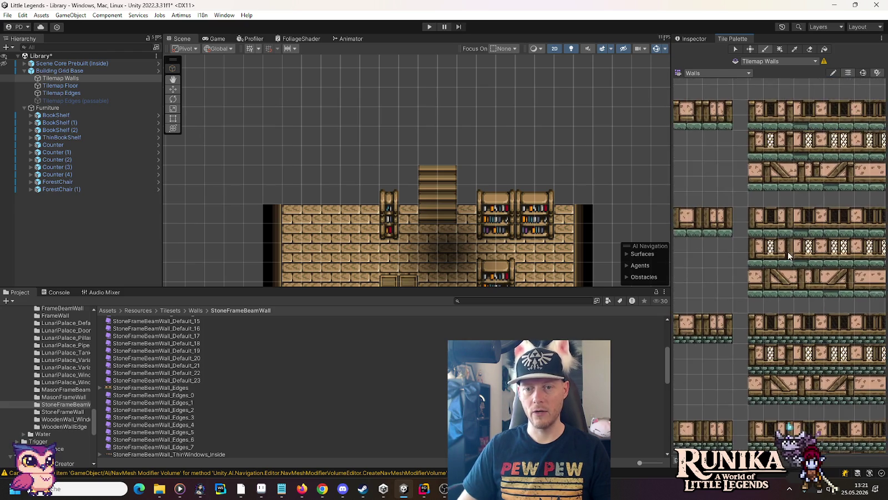
pyautogui.moveTo(788, 251); pyautogui.dragTo(740, 191)
pyautogui.click(735, 221)
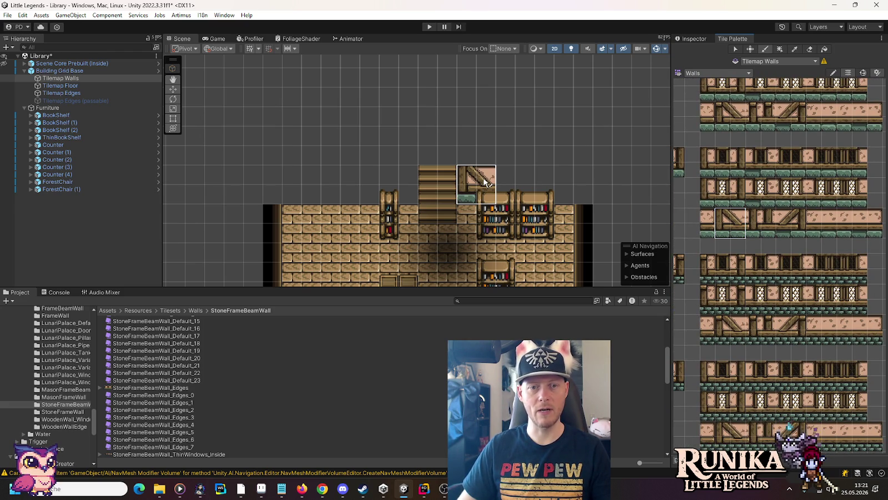
pyautogui.click(484, 183)
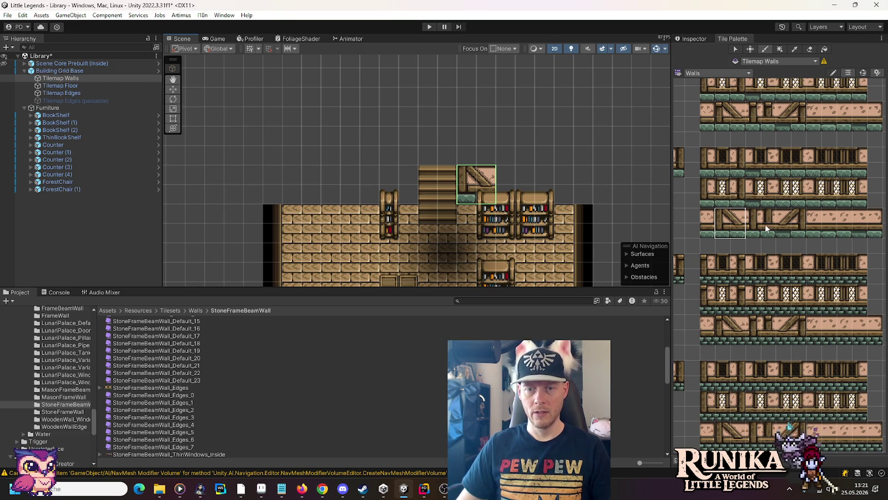
# - Paint a 2x2 stone-frame wall block left of the stairs, then target Tilemap Floor
pyautogui.moveTo(712, 169); pyautogui.dragTo(782, 184)
pyautogui.click(720, 186)
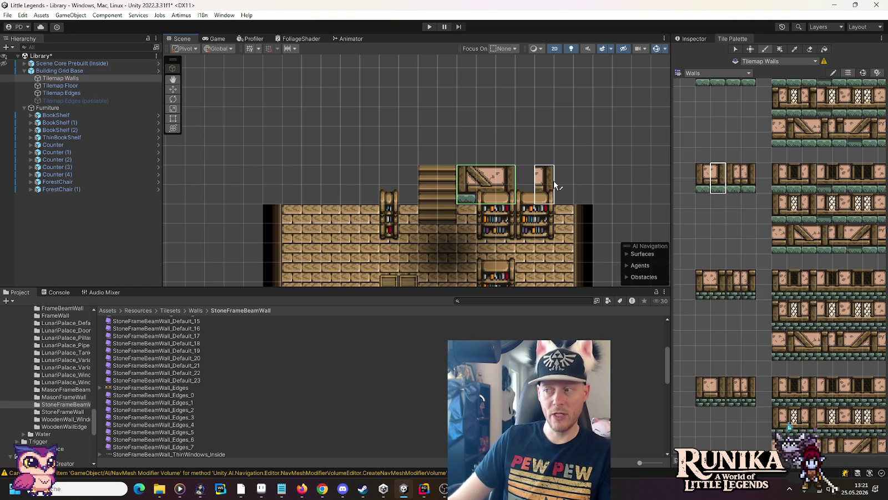
pyautogui.moveTo(492, 233)
pyautogui.mouseDown()
pyautogui.moveTo(484, 115)
pyautogui.moveTo(477, 208)
pyautogui.mouseUp()
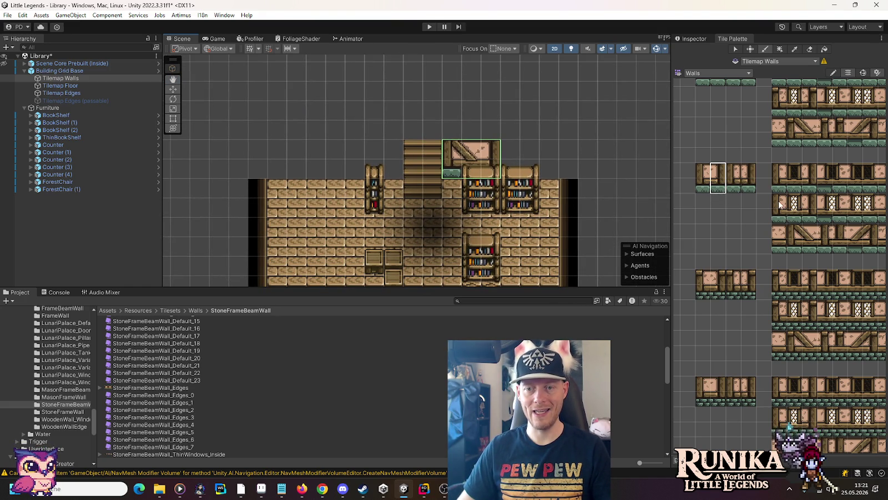
pyautogui.moveTo(704, 190); pyautogui.dragTo(718, 170)
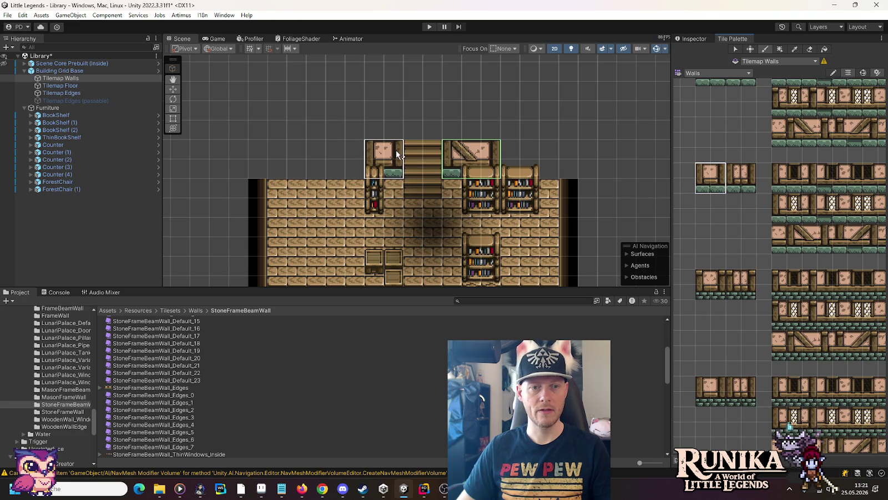
pyautogui.click(396, 153)
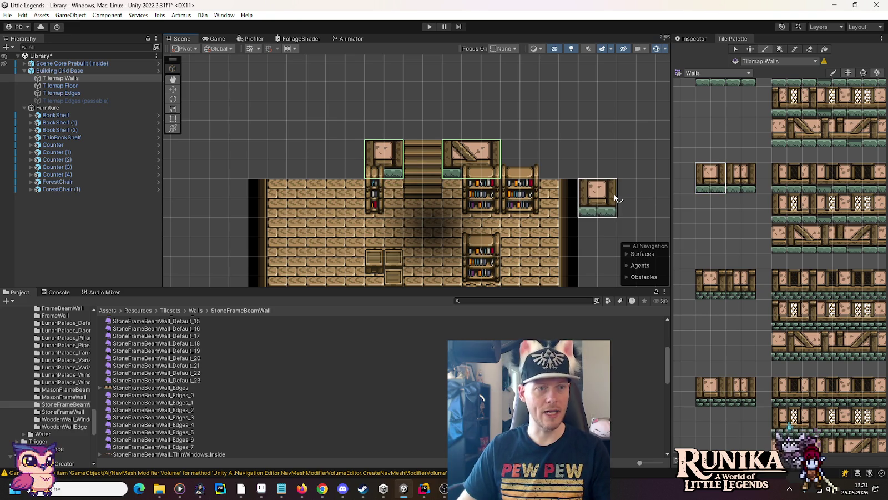
pyautogui.click(83, 86)
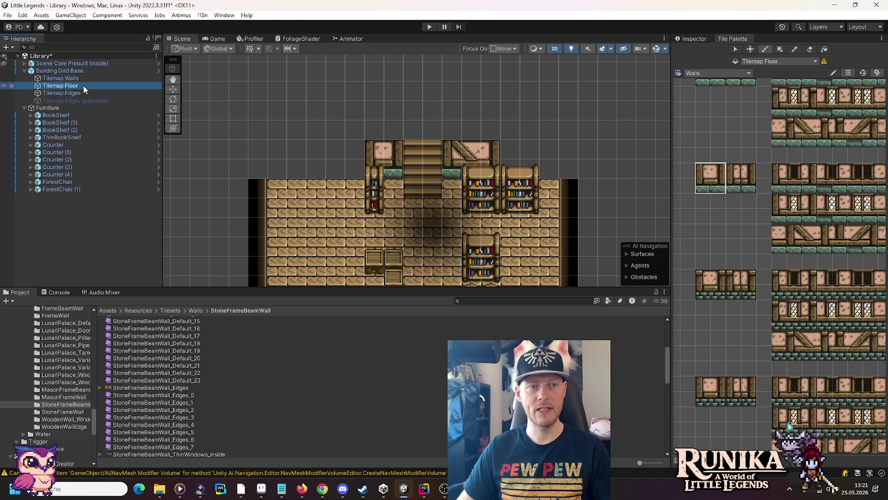
# - Paint a WoodenStairs tile left of the top of the staircase
pyautogui.click(734, 72)
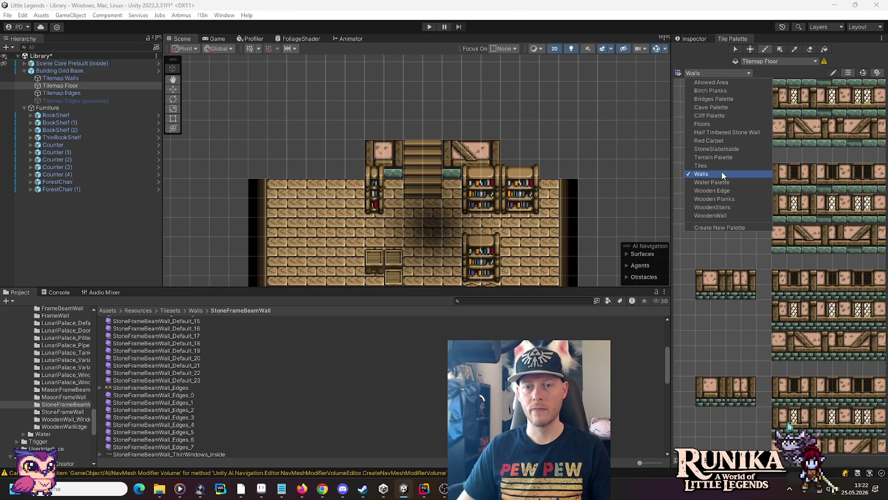
pyautogui.click(733, 207)
pyautogui.click(791, 324)
pyautogui.click(740, 298)
pyautogui.click(414, 129)
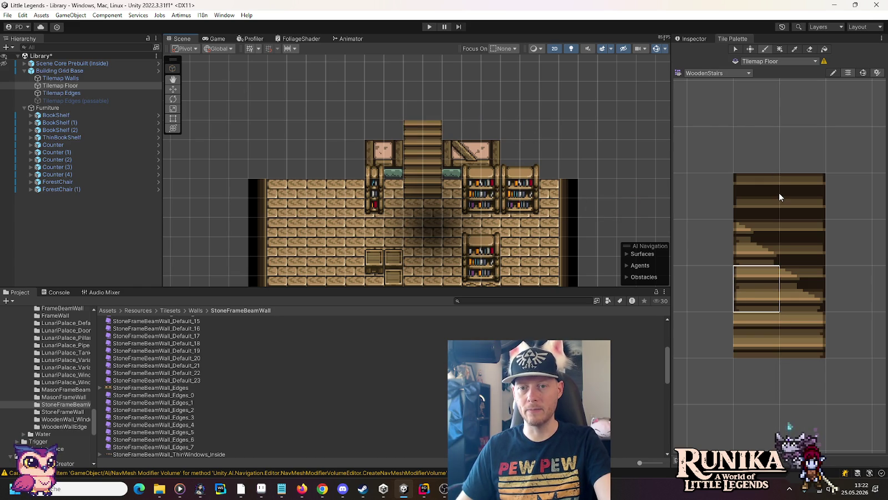
# - Paint Wooden Planks rows above and left of the staircase top
pyautogui.click(735, 73)
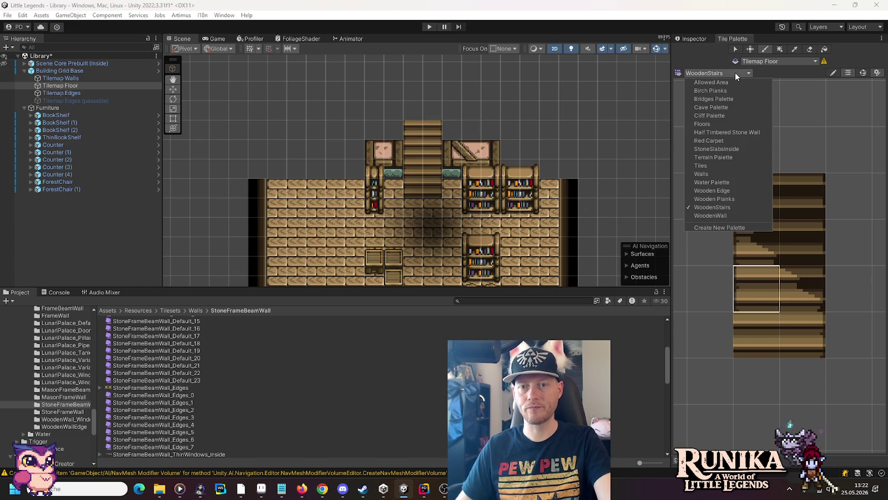
pyautogui.click(733, 200)
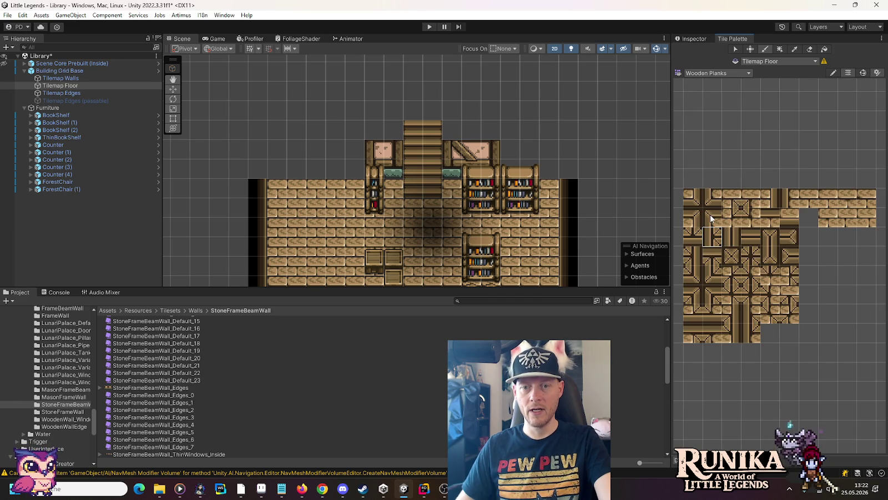
pyautogui.click(711, 198)
pyautogui.click(452, 128)
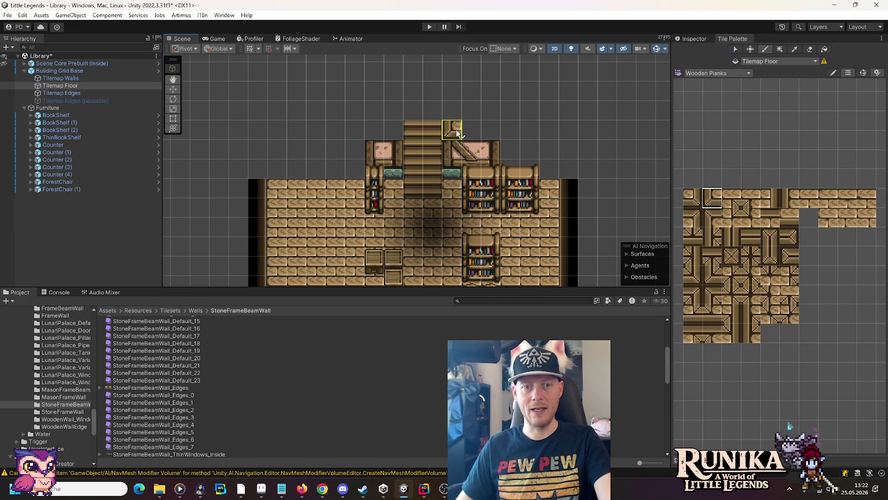
pyautogui.click(786, 217)
pyautogui.moveTo(490, 129); pyautogui.dragTo(470, 130)
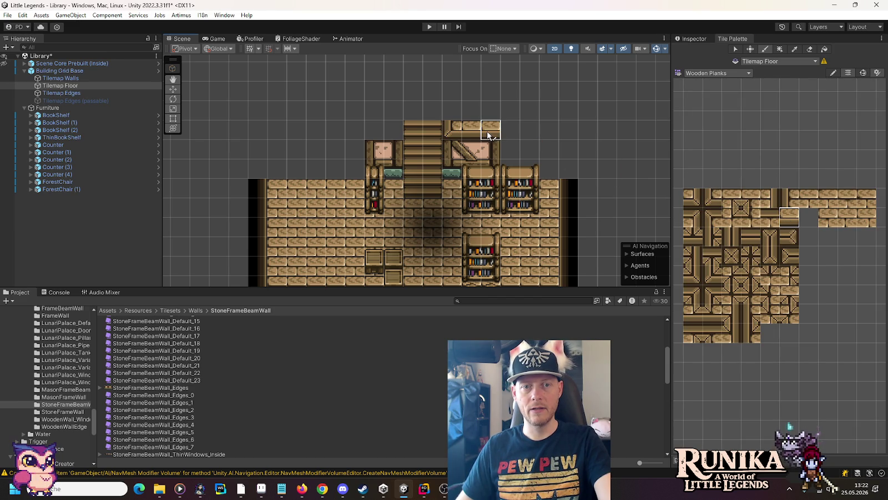
pyautogui.click(751, 200)
pyautogui.click(452, 111)
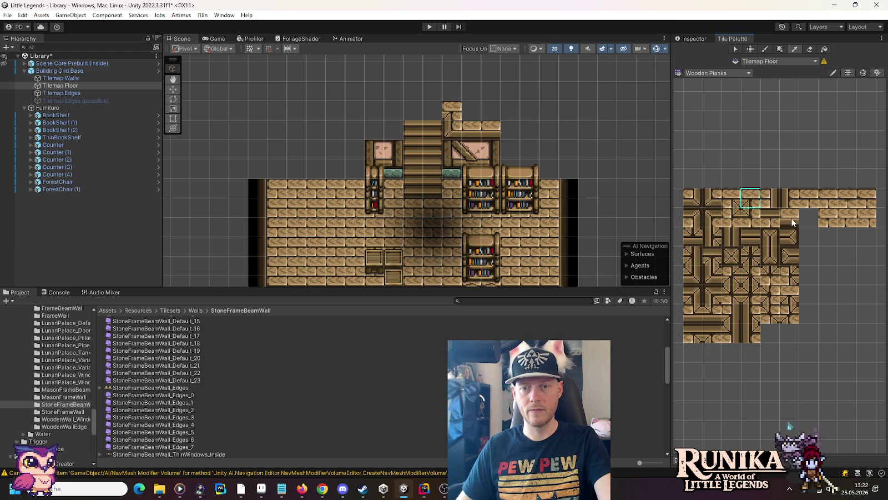
pyautogui.click(789, 217)
pyautogui.moveTo(433, 107); pyautogui.dragTo(414, 107)
pyautogui.click(375, 126)
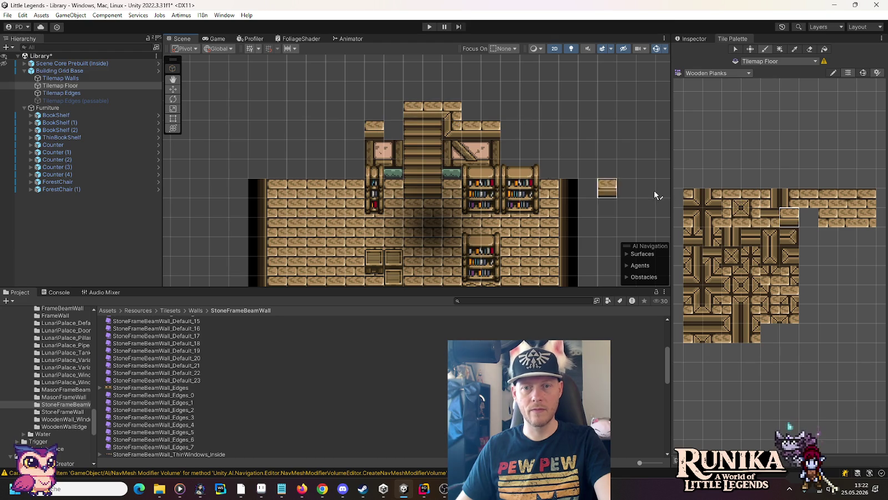
# - Add a diagonal corner plank tile and a plank tile at the upper left
pyautogui.click(692, 197)
pyautogui.click(394, 129)
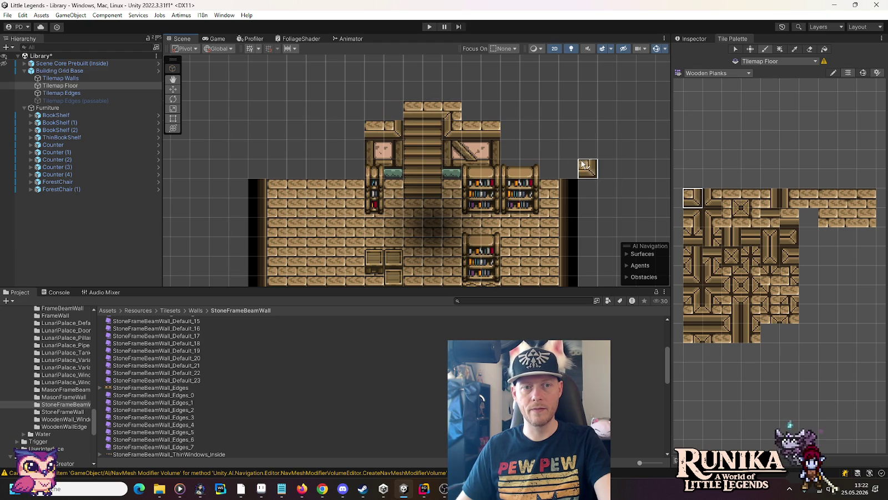
pyautogui.click(731, 198)
pyautogui.click(400, 114)
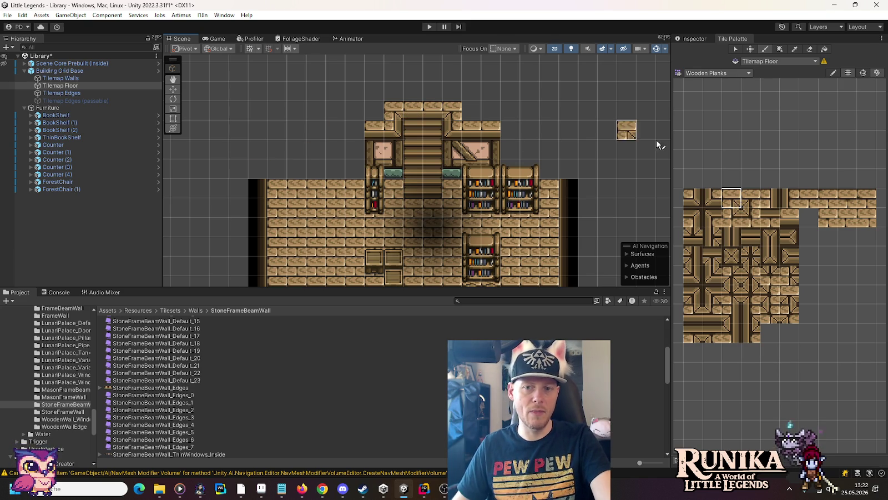
# - Fill the remaining gaps above the staircase with planks and a plank border tile
pyautogui.click(394, 92)
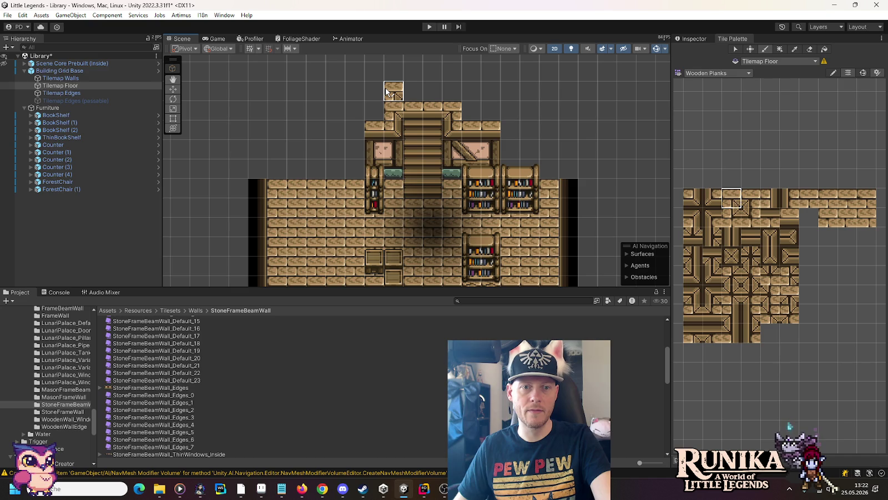
pyautogui.click(744, 216)
pyautogui.click(451, 92)
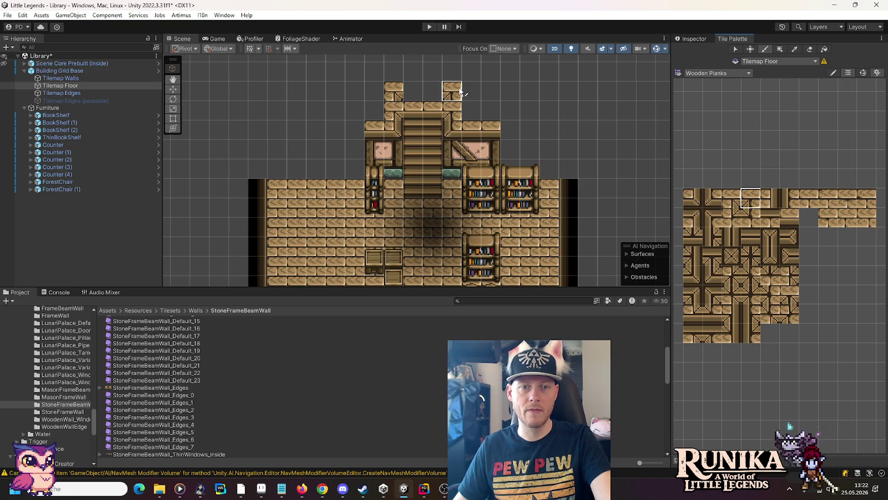
pyautogui.click(789, 217)
pyautogui.moveTo(413, 89); pyautogui.dragTo(433, 96)
pyautogui.click(770, 198)
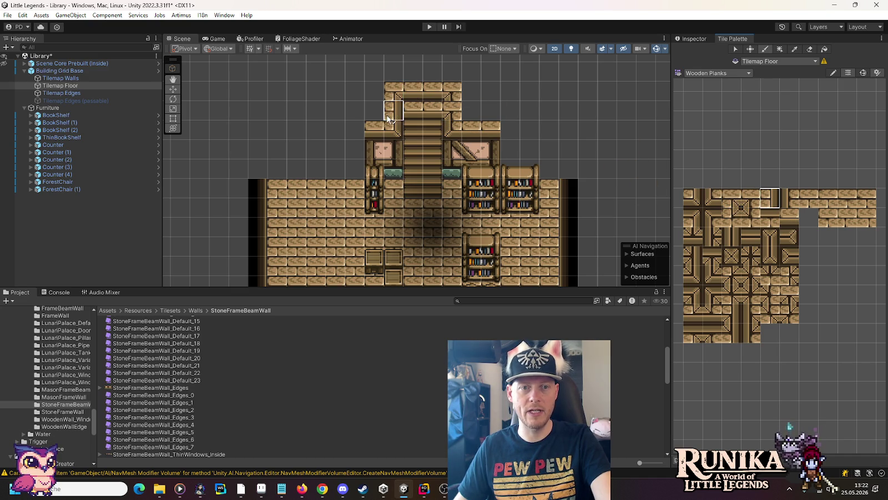
pyautogui.click(783, 203)
pyautogui.click(446, 117)
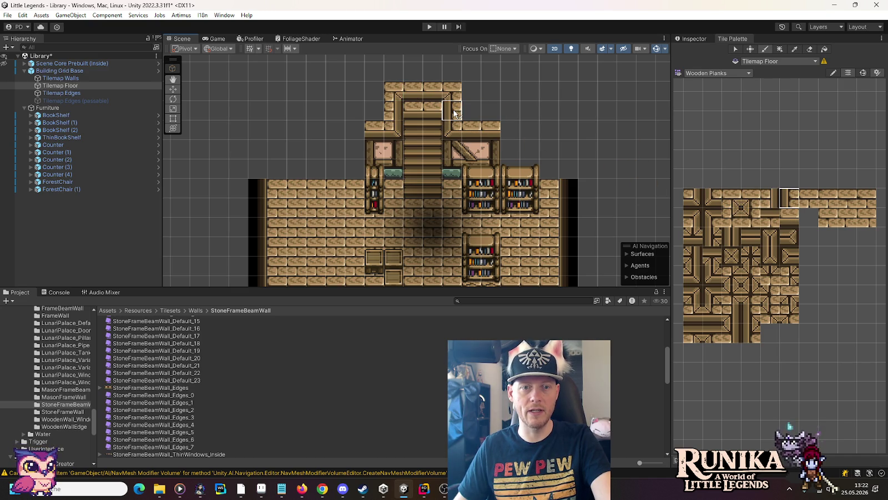
pyautogui.click(721, 73)
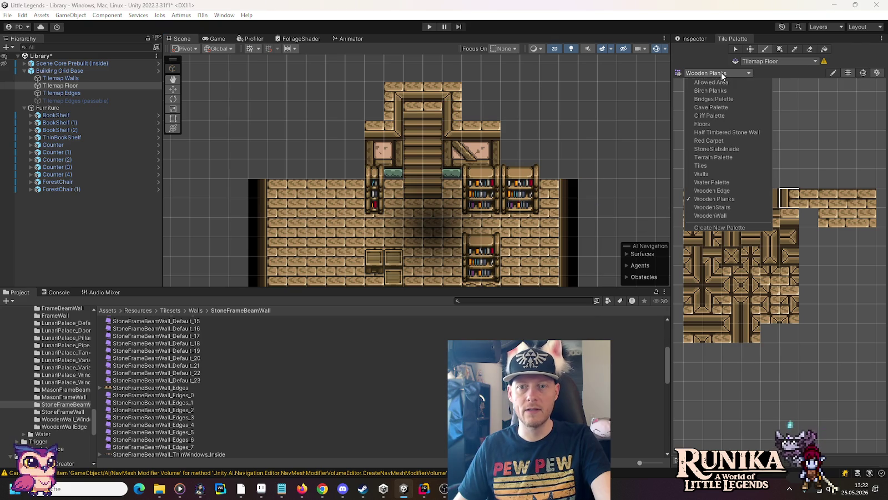
# - Paint a left-side WoodenStairs tile, then zoom out over the whole library room
pyautogui.click(738, 207)
pyautogui.click(800, 324)
pyautogui.click(744, 284)
pyautogui.click(414, 111)
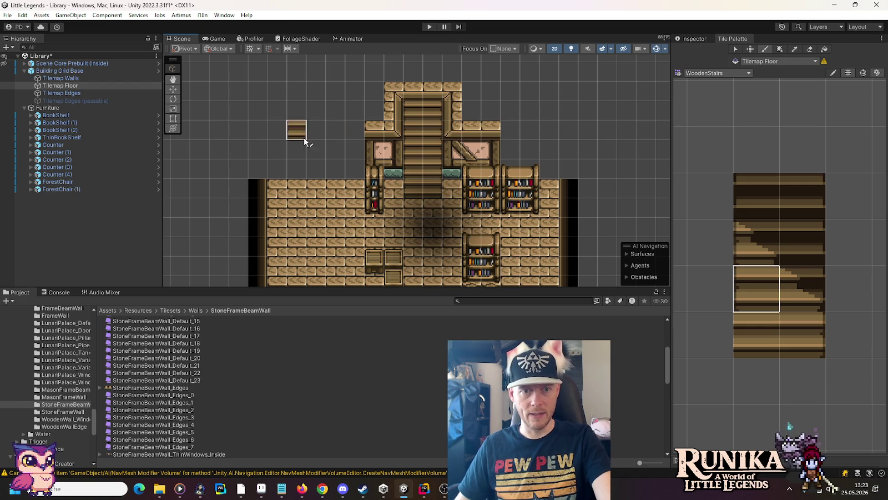
pyautogui.scroll(-5, 350, 161)
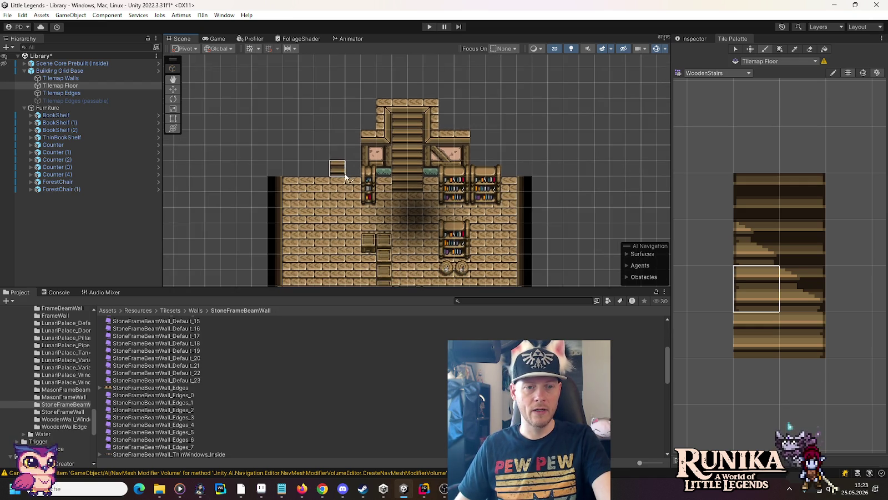
pyautogui.moveTo(355, 151); pyautogui.dragTo(355, 182)
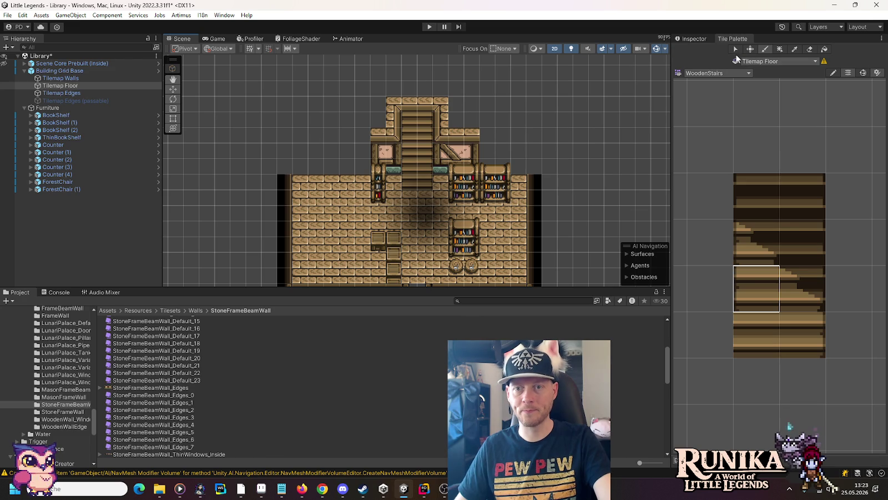
pyautogui.click(709, 73)
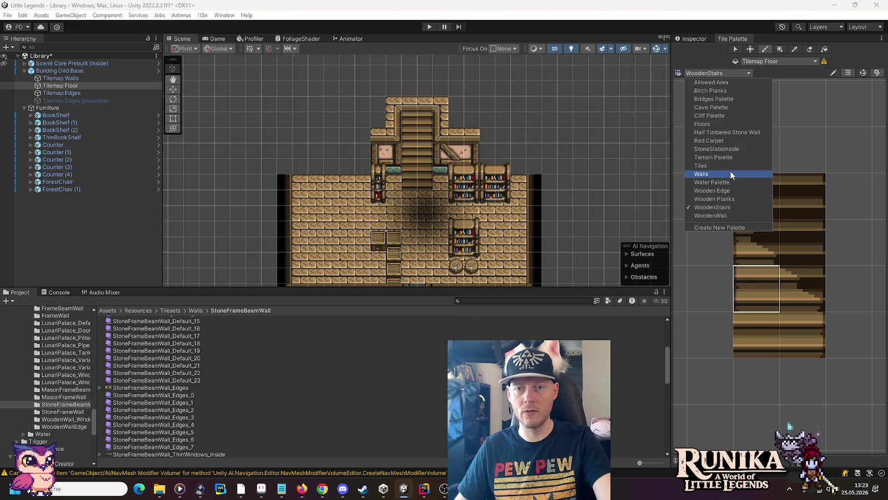
# - Paint a plank tile and a vertical timber beam down the floor beside the bookshelf
pyautogui.click(726, 198)
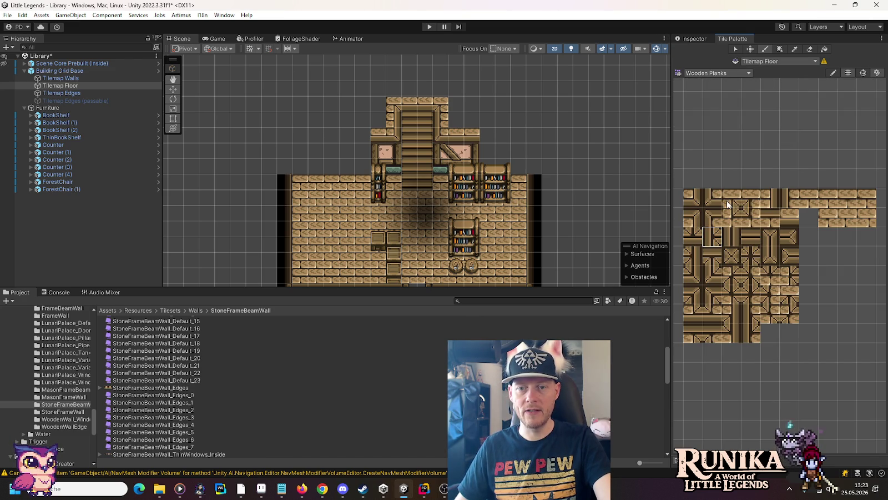
pyautogui.click(750, 198)
pyautogui.click(487, 136)
pyautogui.click(789, 198)
pyautogui.moveTo(488, 151); pyautogui.dragTo(490, 260)
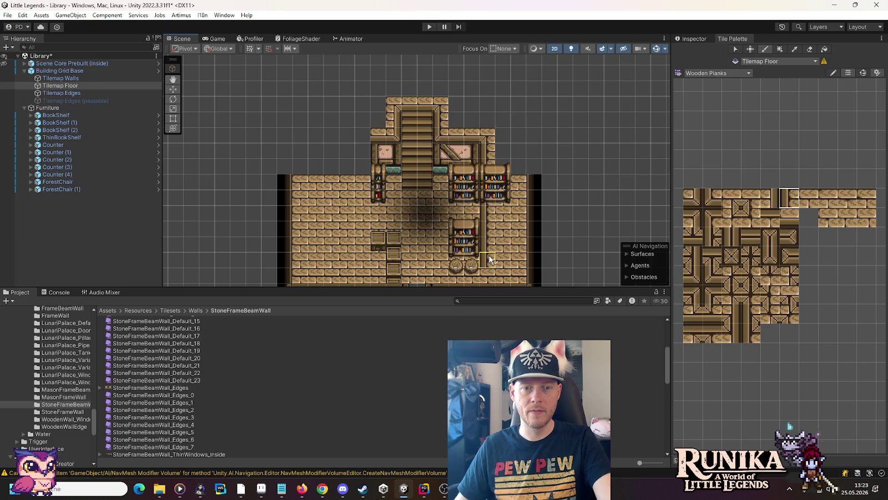
pyautogui.moveTo(528, 219); pyautogui.dragTo(567, 134)
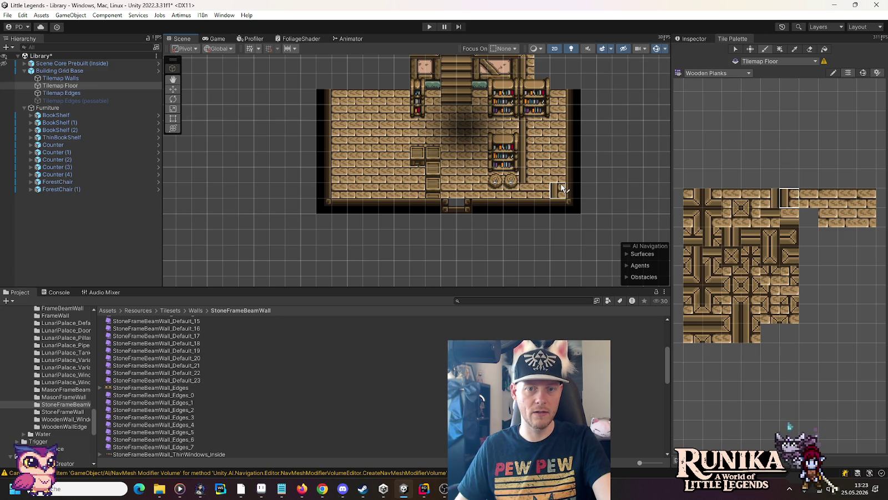
pyautogui.moveTo(559, 128); pyautogui.dragTo(552, 173)
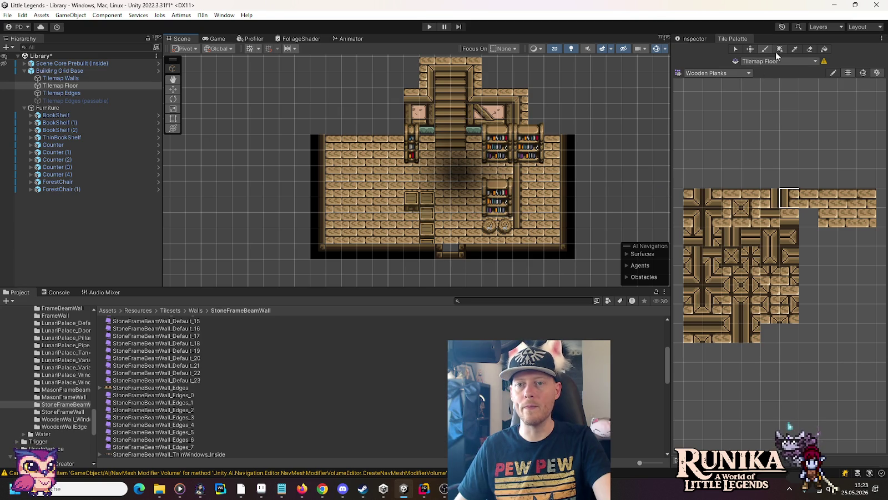
# - Erase floor tiles and the bottom wall edge at the room's lower-right corner
pyautogui.click(810, 49)
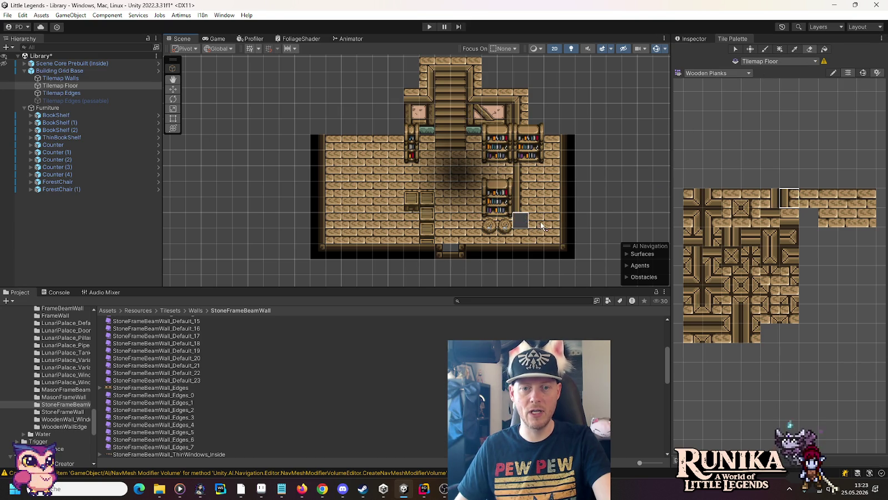
pyautogui.moveTo(553, 239); pyautogui.dragTo(519, 233)
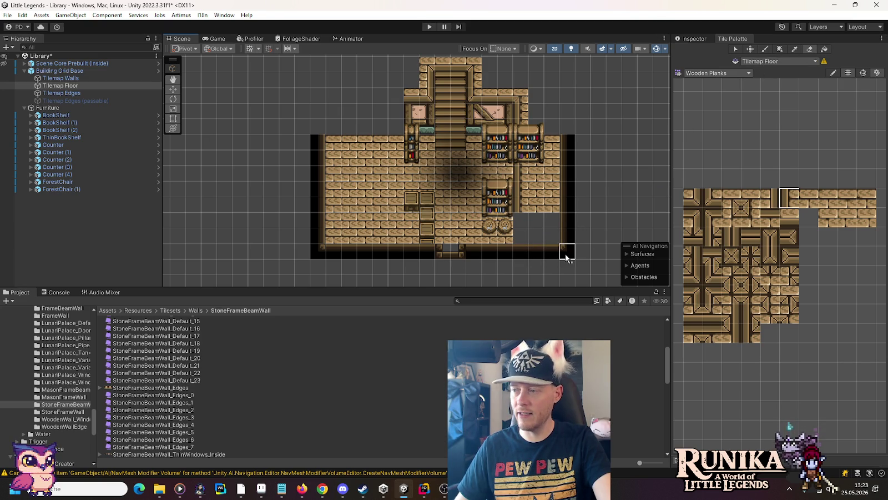
pyautogui.click(114, 92)
pyautogui.moveTo(528, 251); pyautogui.dragTo(562, 254)
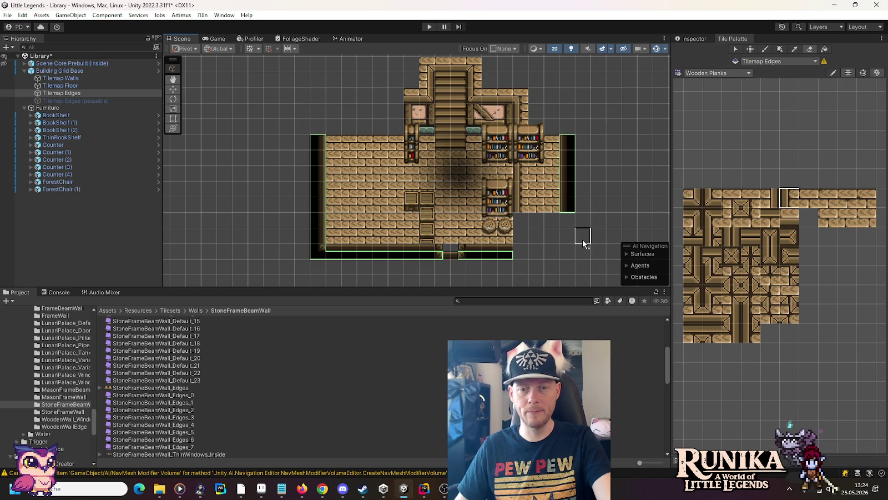
# - Switch to the Wooden Edge palette and paint black edge tiles at the lower-right corner
pyautogui.click(718, 72)
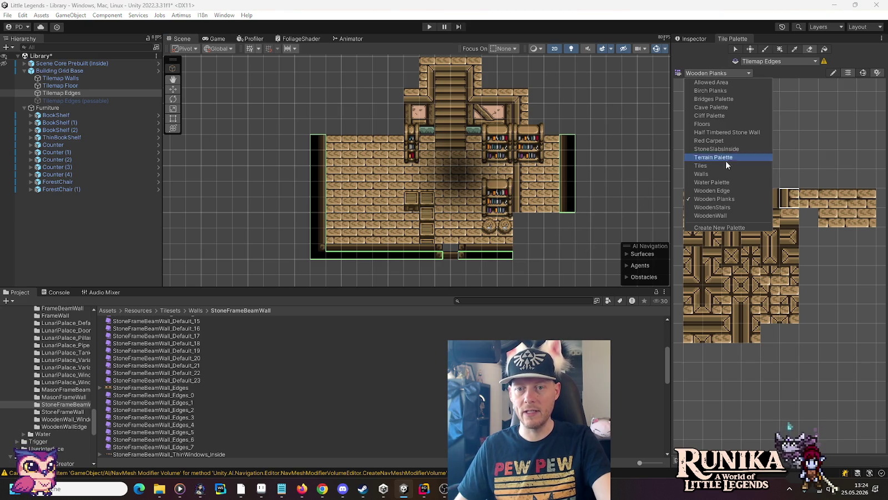
pyautogui.click(730, 191)
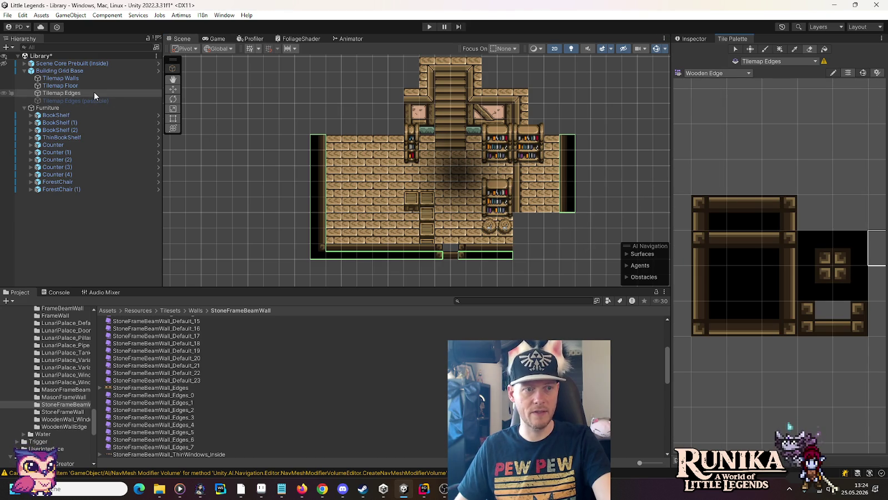
pyautogui.click(779, 315)
pyautogui.click(857, 280)
pyautogui.click(522, 252)
pyautogui.click(708, 247)
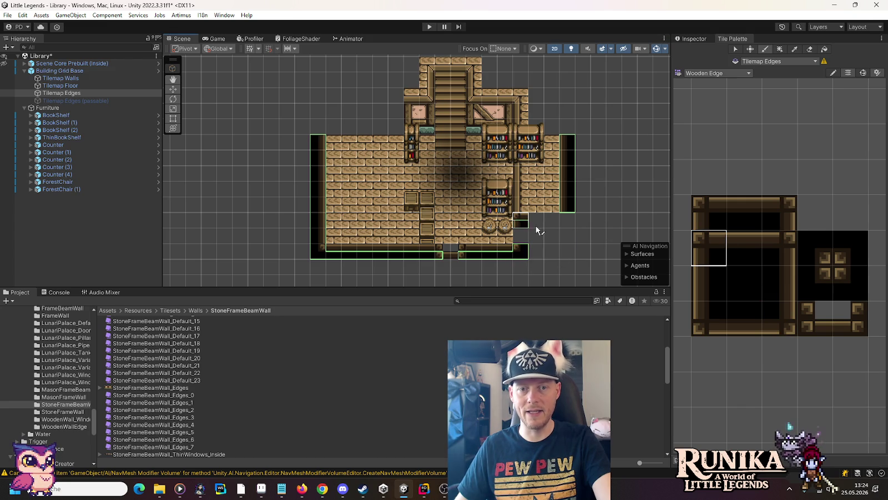
pyautogui.keyDown('ctrl'); pyautogui.click(522, 223); pyautogui.keyUp('ctrl')
pyautogui.moveTo(543, 222); pyautogui.dragTo(550, 222)
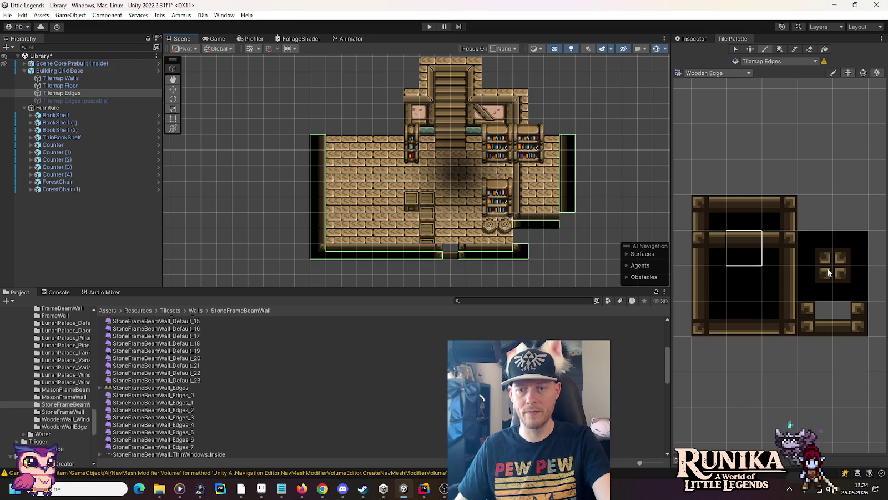
pyautogui.click(567, 220)
pyautogui.click(708, 280)
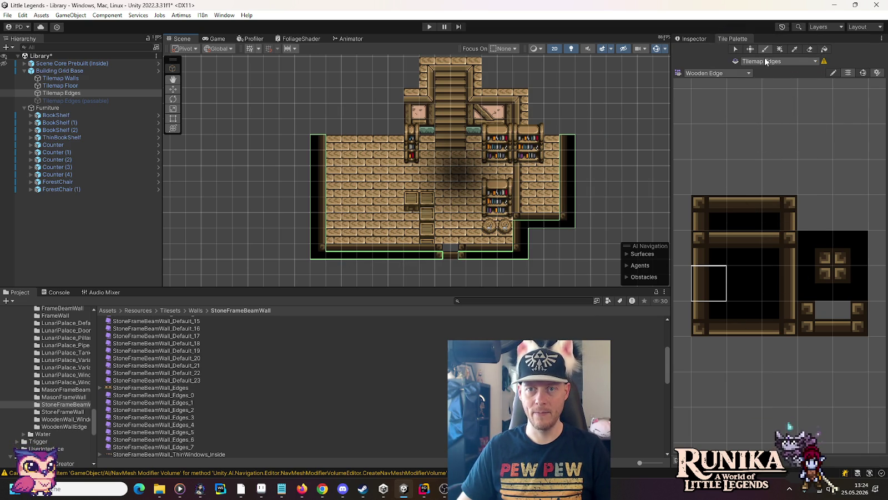
# - Erase the bottom-left wall edge tiles and repaint that row with dark corner and edge tiles
pyautogui.press('d')
pyautogui.click(396, 251)
pyautogui.moveTo(383, 253)
pyautogui.mouseDown()
pyautogui.moveTo(316, 251)
pyautogui.moveTo(315, 228)
pyautogui.mouseUp()
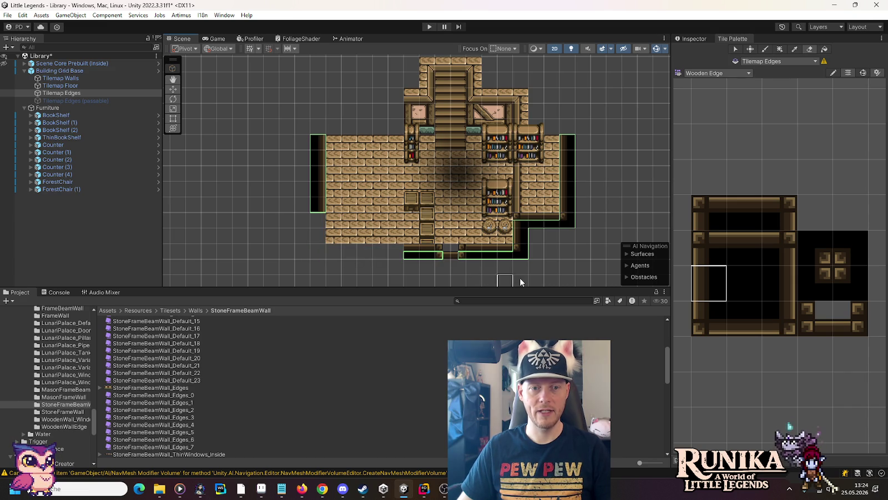
pyautogui.click(825, 277)
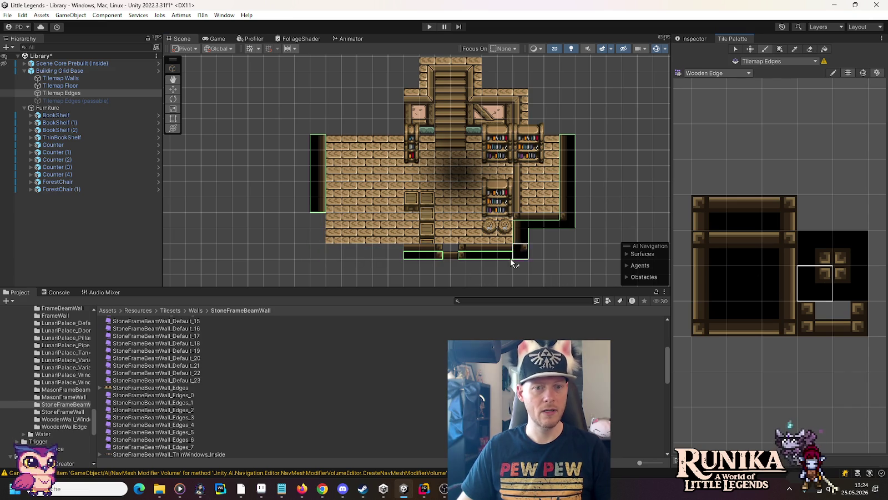
pyautogui.click(767, 280)
pyautogui.click(400, 239)
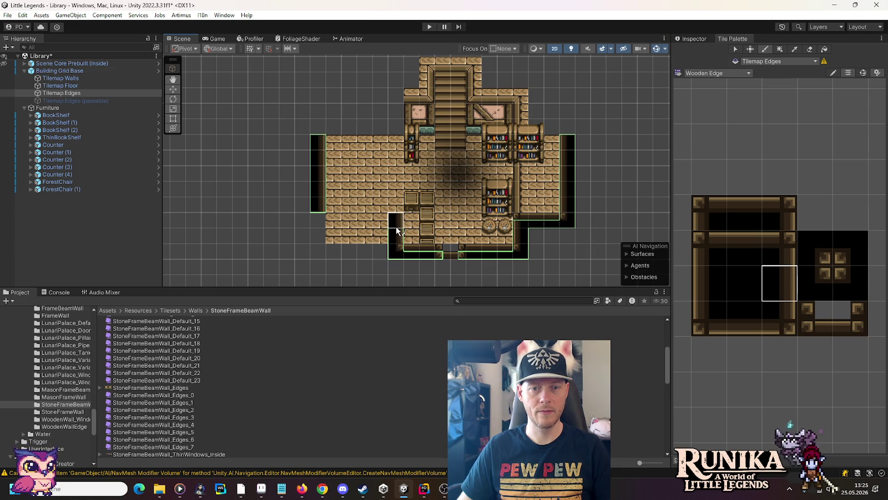
pyautogui.click(782, 239)
pyautogui.click(395, 221)
pyautogui.click(732, 244)
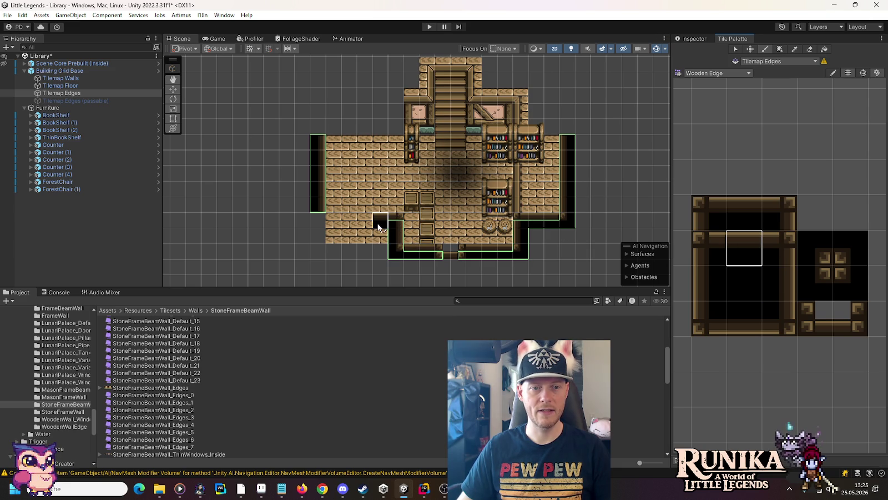
pyautogui.moveTo(379, 226); pyautogui.dragTo(329, 224)
pyautogui.click(814, 278)
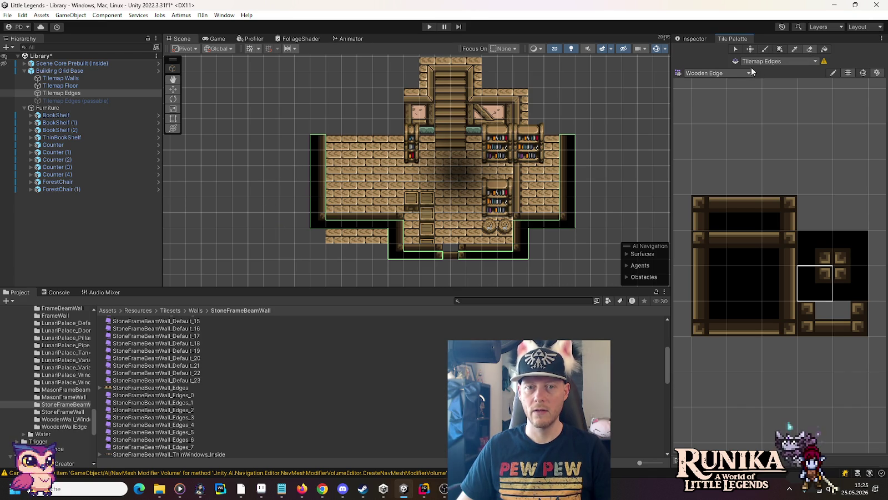
# - Erase the old bottom-left edge strip and paint Wooden Edge tiles down the new left wall
pyautogui.moveTo(395, 222); pyautogui.dragTo(322, 224)
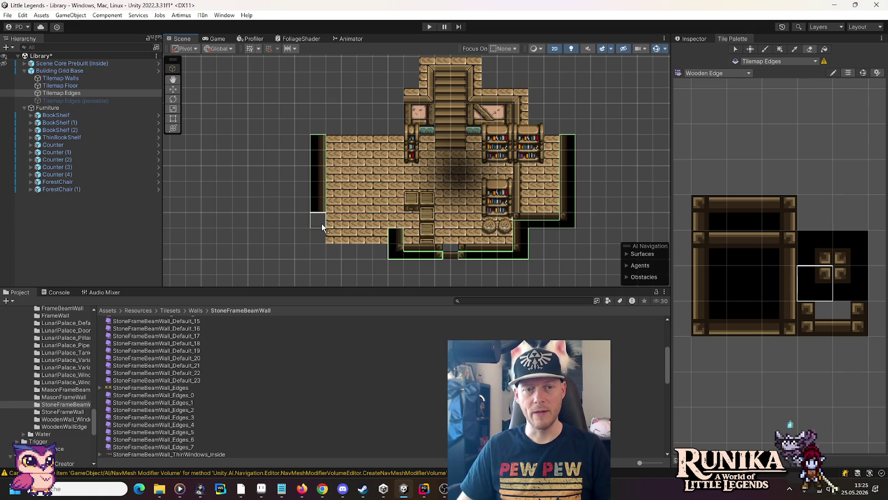
pyautogui.click(393, 236)
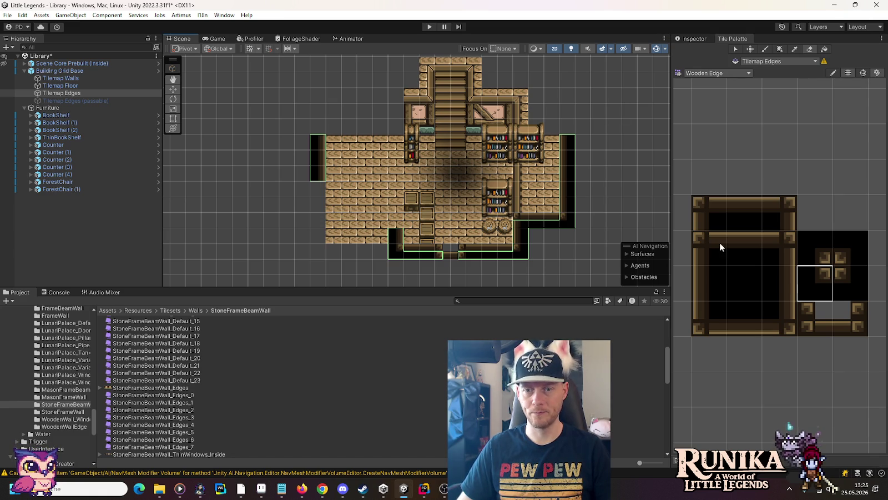
pyautogui.moveTo(318, 206); pyautogui.dragTo(348, 196)
pyautogui.click(785, 316)
pyautogui.click(319, 173)
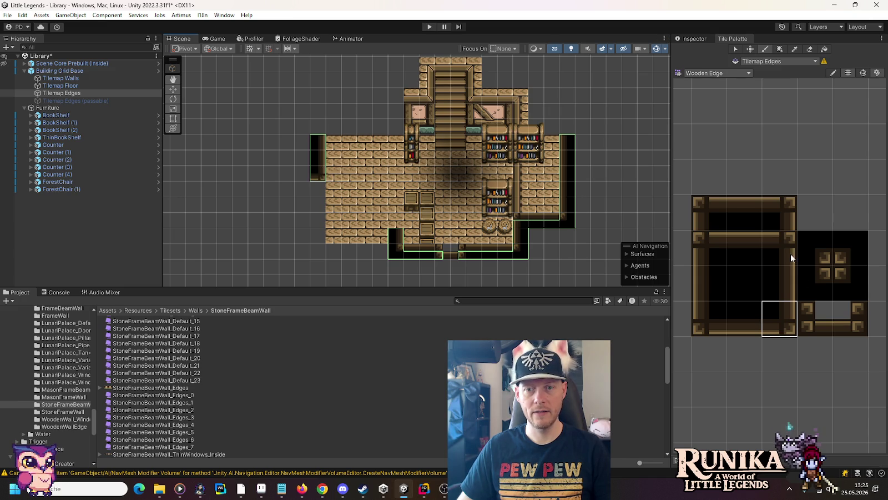
pyautogui.click(809, 258)
pyautogui.click(304, 174)
pyautogui.click(777, 283)
pyautogui.moveTo(303, 191); pyautogui.dragTo(306, 240)
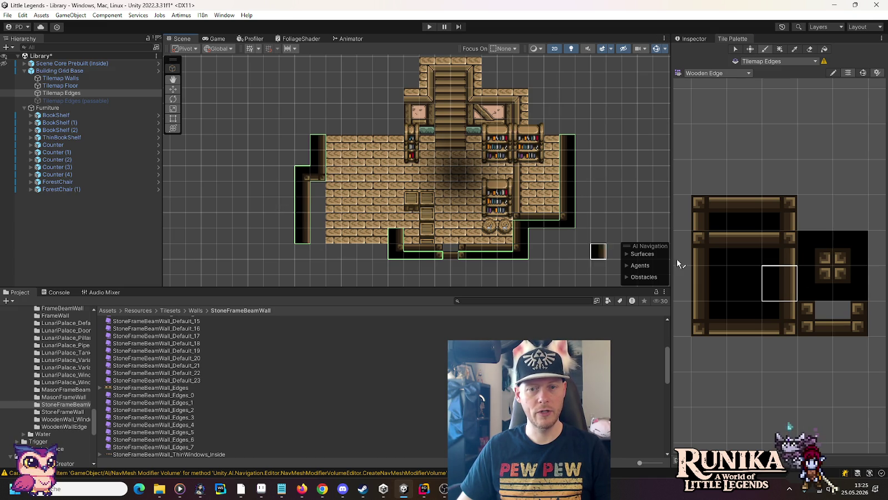
# - Paint a Wooden Edge strip along the bottom wall to meet the left wall
pyautogui.click(774, 252)
pyautogui.click(739, 243)
pyautogui.moveTo(396, 237); pyautogui.dragTo(312, 238)
pyautogui.click(813, 275)
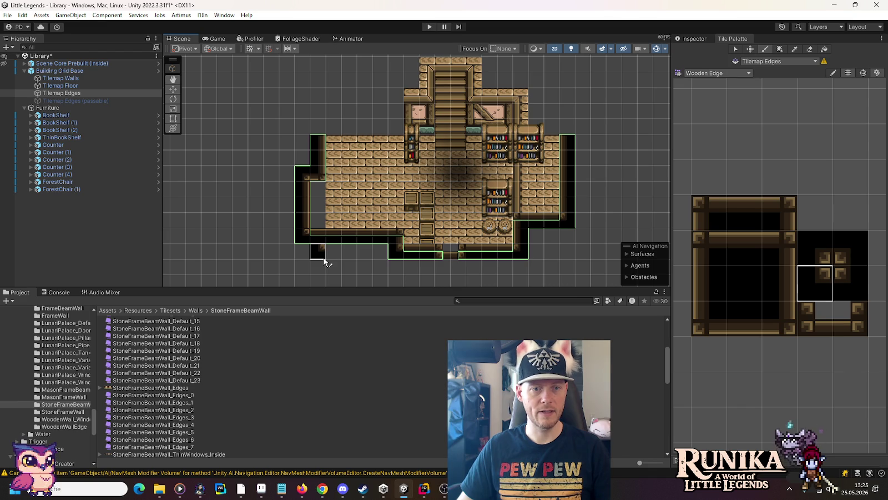
# - Erase the upper left-wall edge tiles and repaint them with wall and top-left corner tiles
pyautogui.click(807, 50)
pyautogui.moveTo(305, 169)
pyautogui.mouseDown()
pyautogui.moveTo(314, 153)
pyautogui.moveTo(346, 182)
pyautogui.mouseUp()
pyautogui.click(771, 288)
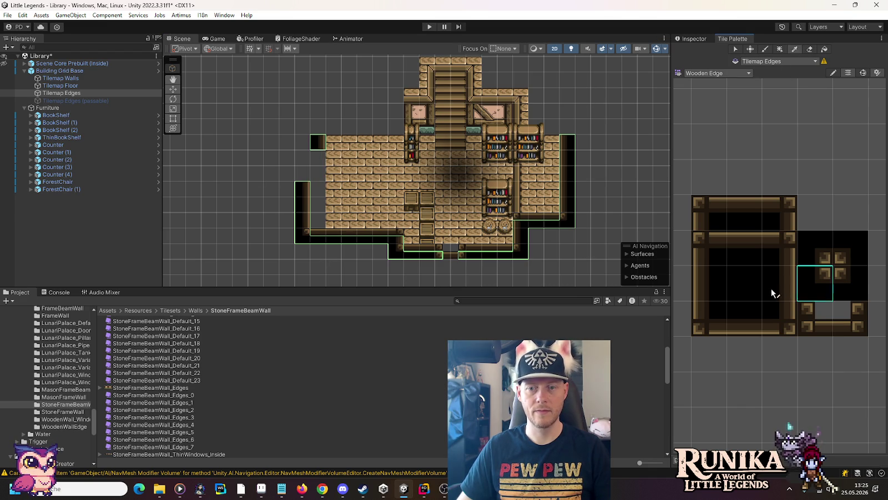
pyautogui.click(302, 174)
pyautogui.click(301, 157)
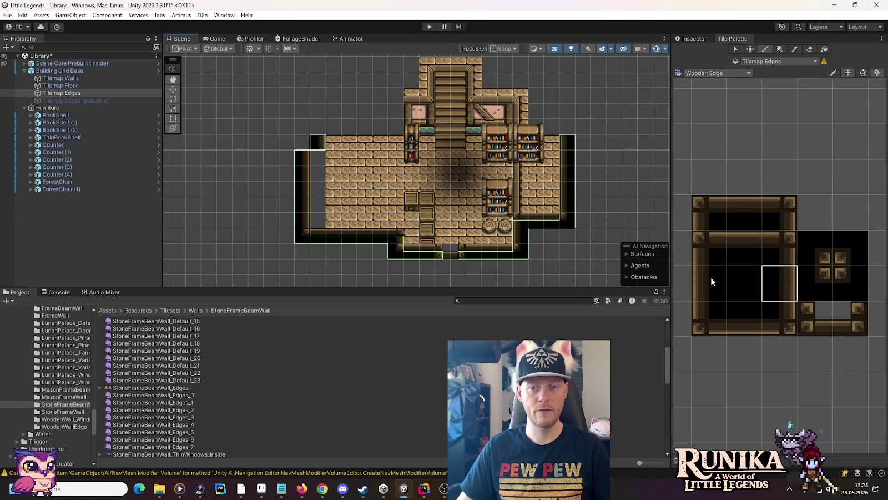
pyautogui.click(778, 324)
pyautogui.click(302, 142)
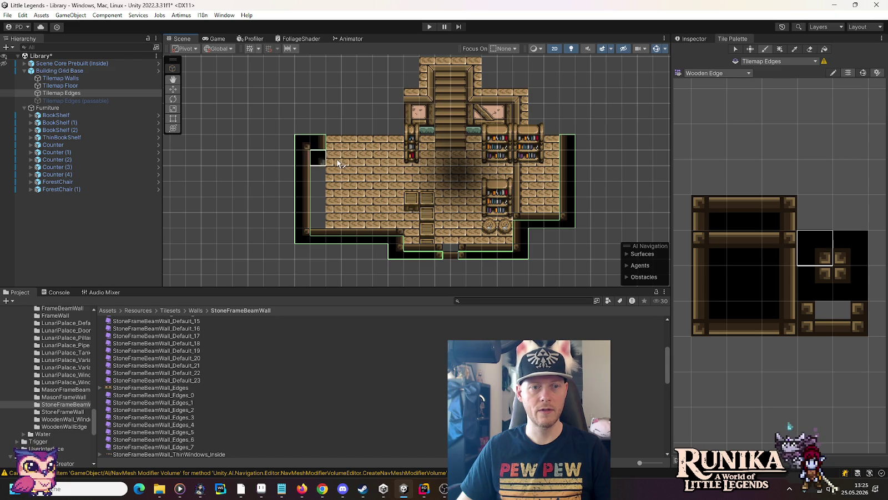
pyautogui.click(318, 142)
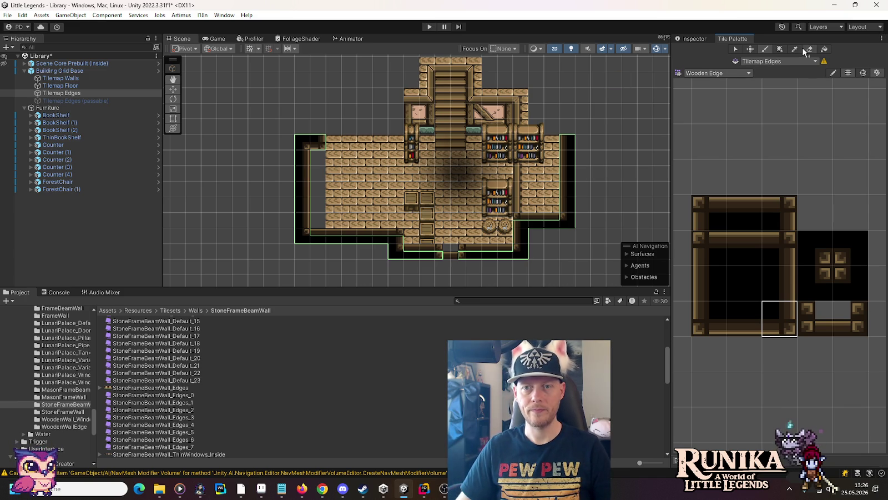
# - Repaint the corner tiles at the lower-left notch and on the bottom-left strip
pyautogui.click(779, 283)
pyautogui.click(395, 238)
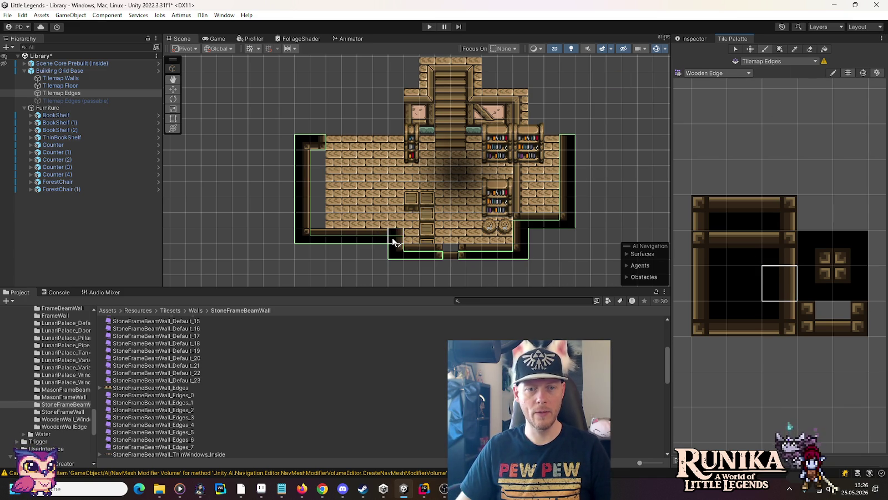
pyautogui.click(850, 282)
pyautogui.click(395, 236)
pyautogui.click(705, 251)
pyautogui.click(382, 220)
pyautogui.click(777, 247)
pyautogui.click(395, 221)
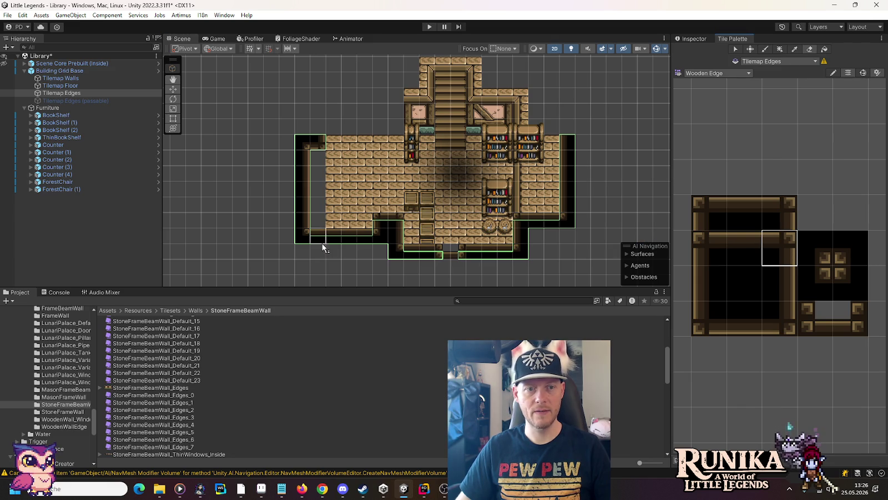
pyautogui.click(815, 278)
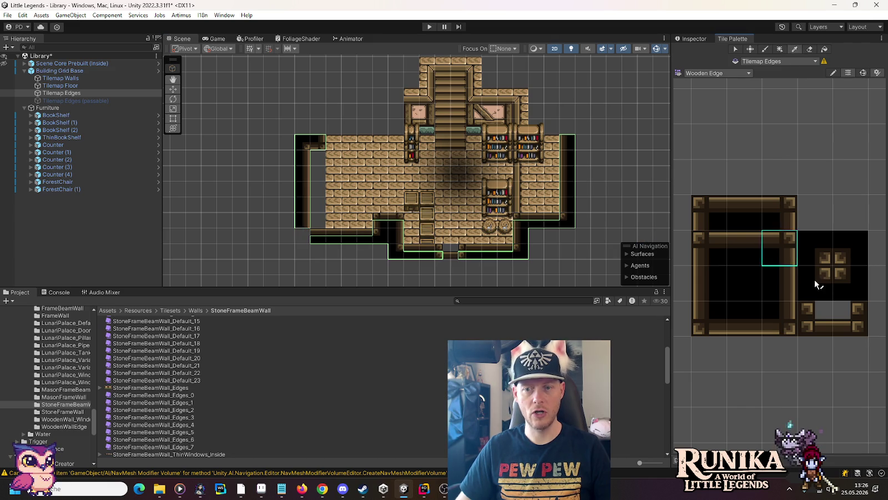
pyautogui.click(319, 236)
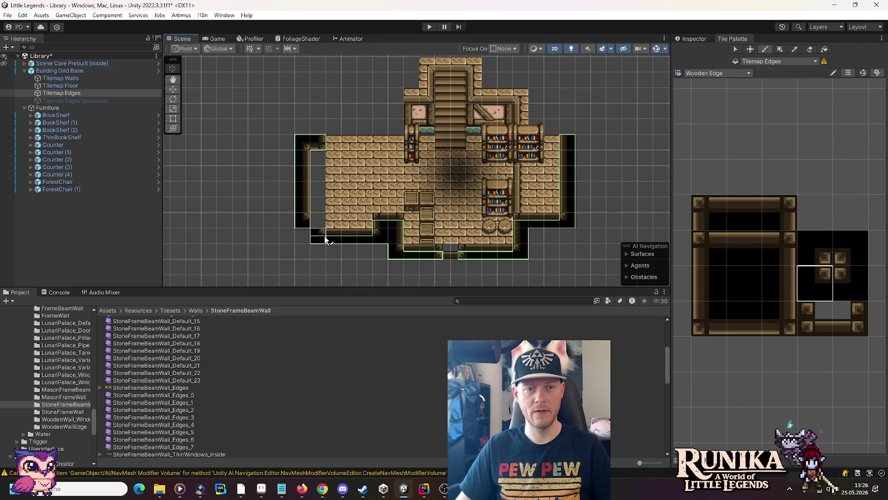
pyautogui.click(780, 247)
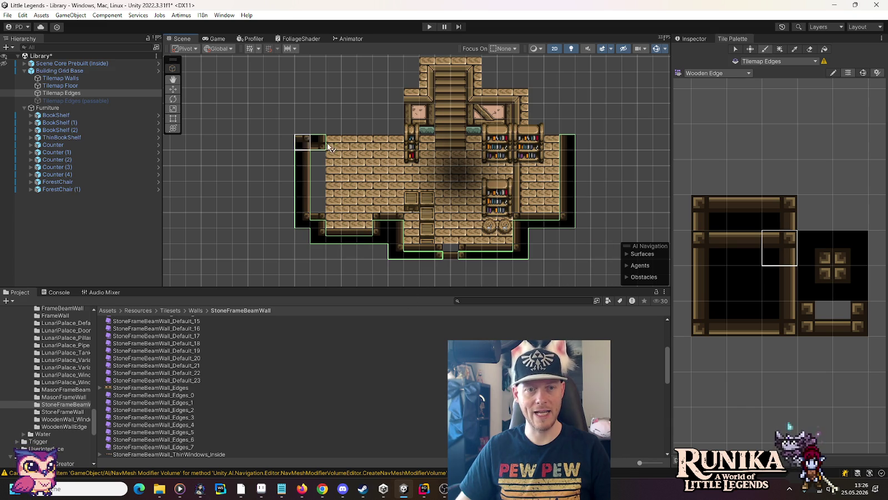
# - Replace the upper-left corner and left-wall edge tiles, then target Tilemap Floor
pyautogui.click(809, 49)
pyautogui.click(303, 142)
pyautogui.click(708, 248)
pyautogui.click(303, 157)
pyautogui.click(780, 283)
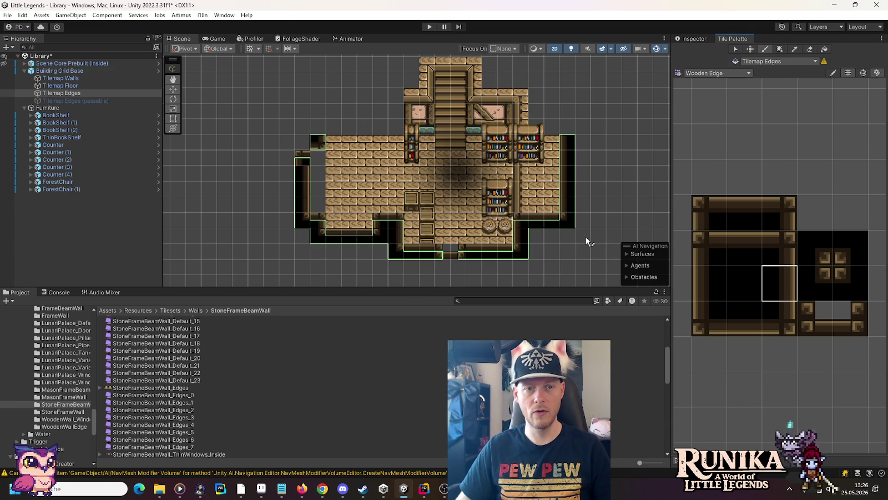
pyautogui.click(818, 252)
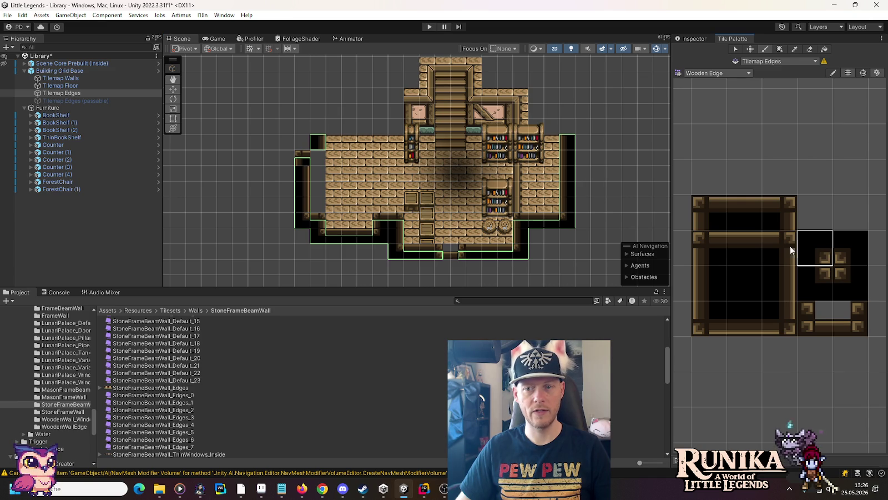
pyautogui.click(787, 322)
pyautogui.click(317, 158)
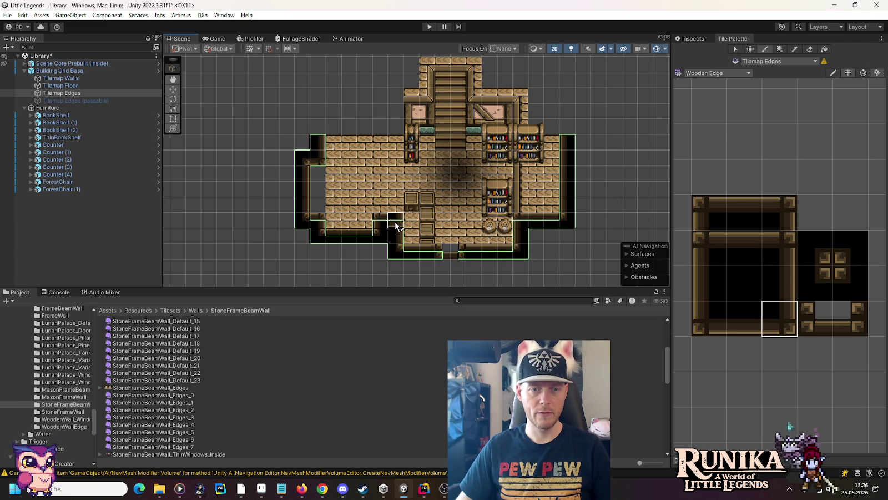
pyautogui.click(745, 213)
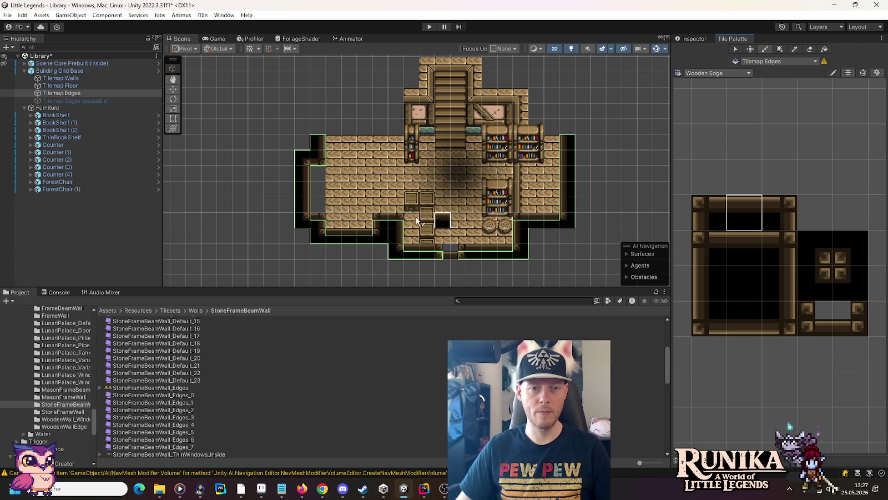
pyautogui.click(782, 212)
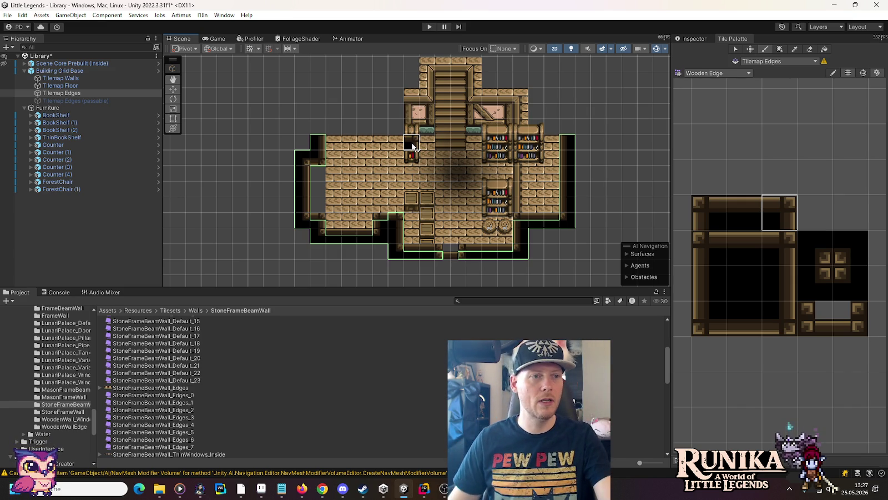
pyautogui.click(93, 86)
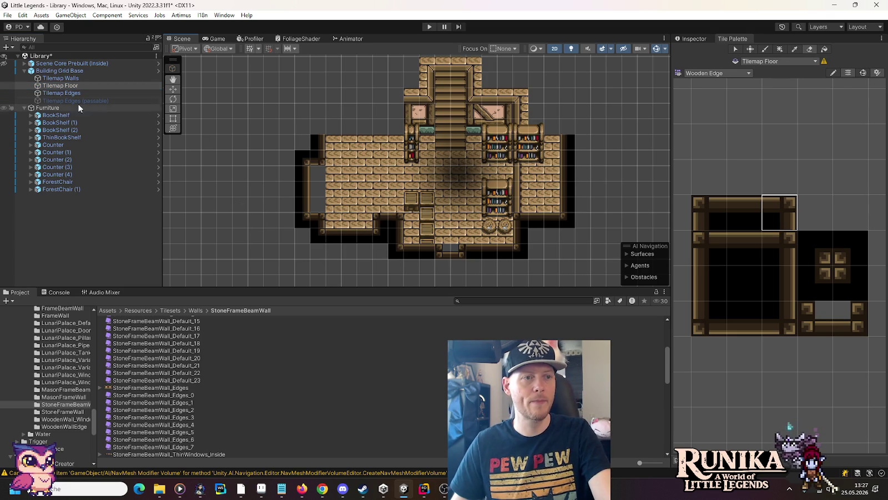
# - Paint a timber-frame wall tile from the Walls palette onto the left wall on Tilemap Walls, then retarget Tilemap Floor
pyautogui.click(57, 79)
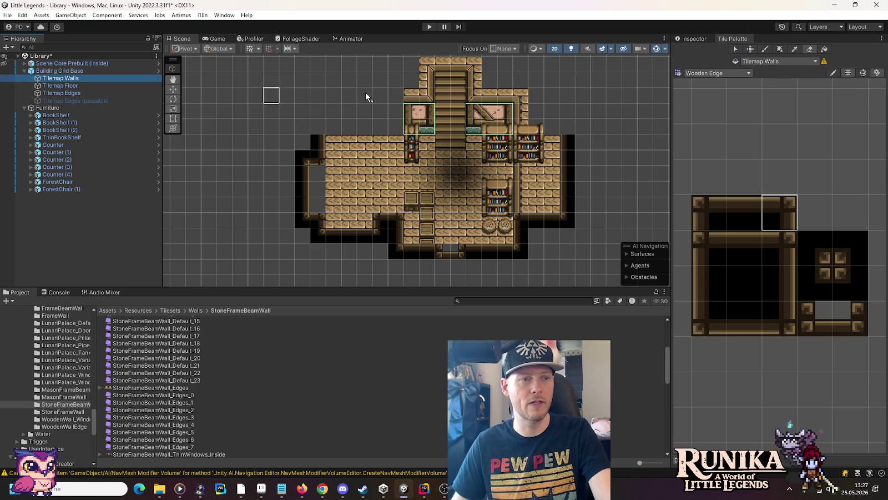
pyautogui.click(729, 73)
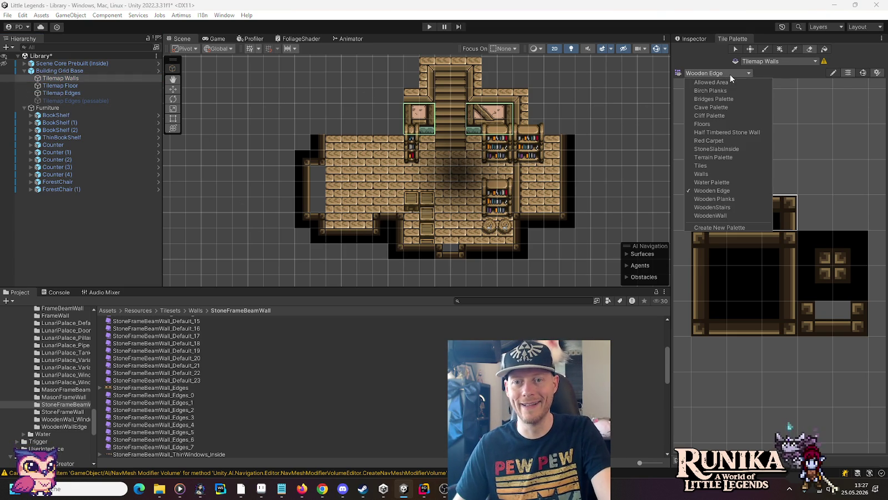
pyautogui.click(731, 173)
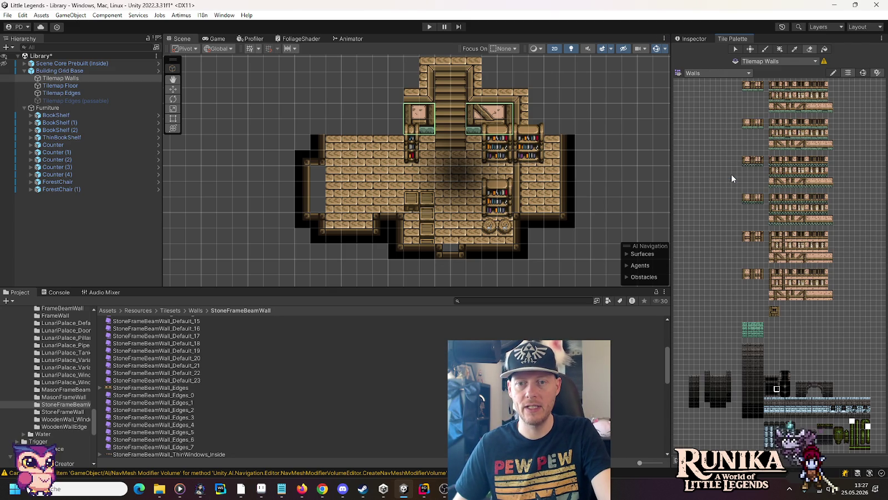
pyautogui.scroll(2, 722, 161)
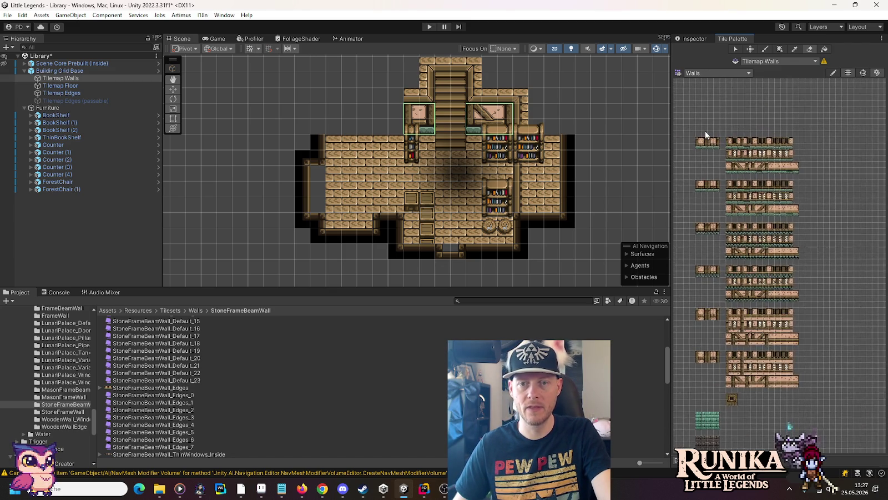
pyautogui.scroll(5, 705, 133)
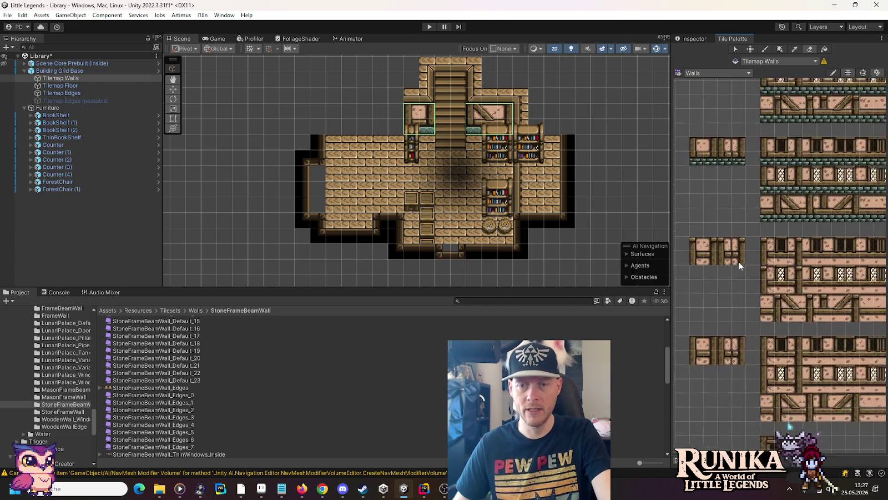
pyautogui.scroll(2, 739, 266)
pyautogui.click(735, 261)
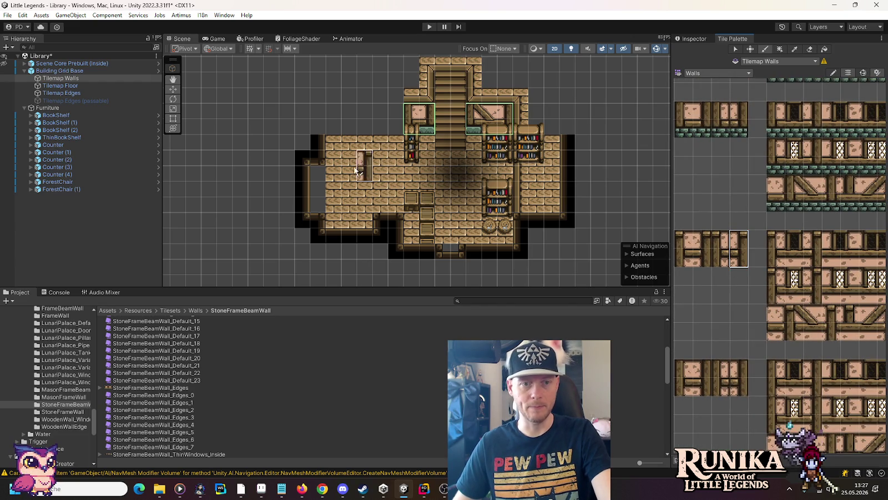
pyautogui.click(316, 181)
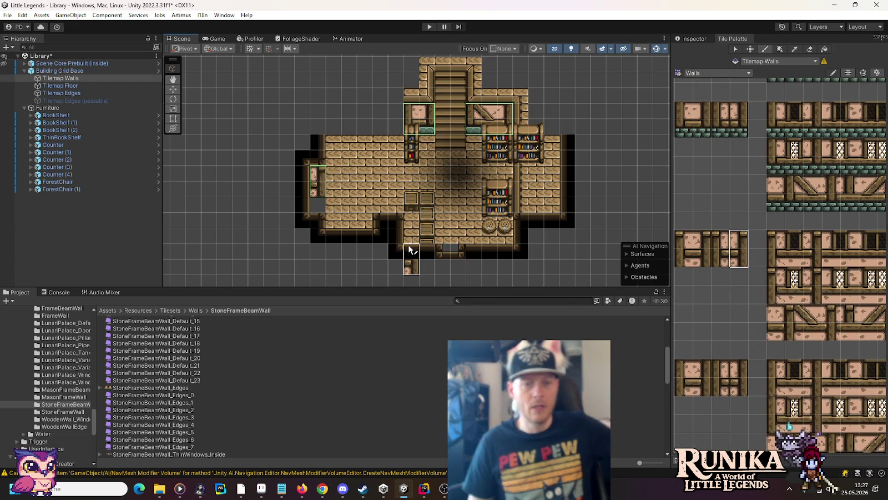
pyautogui.click(60, 86)
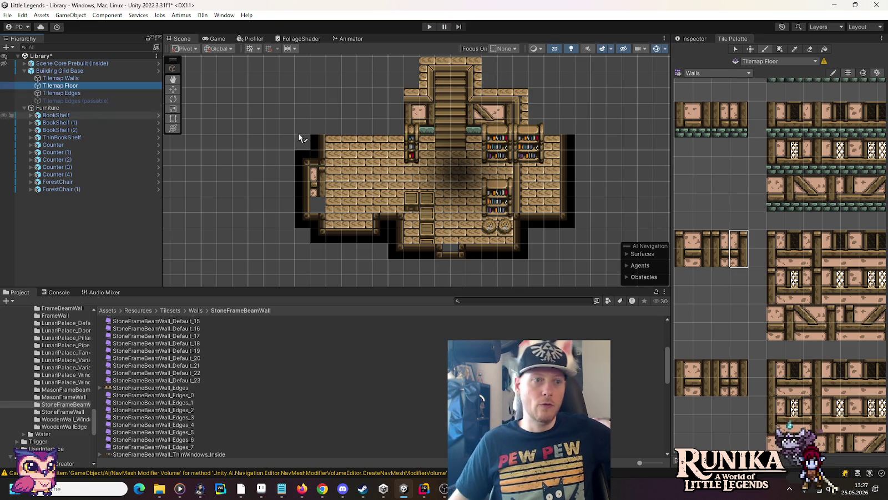
# - With Tilemap Floor targeted, switch to the Wooden Planks palette and paint plank tiles onto the library floor
pyautogui.click(754, 62)
pyautogui.click(727, 73)
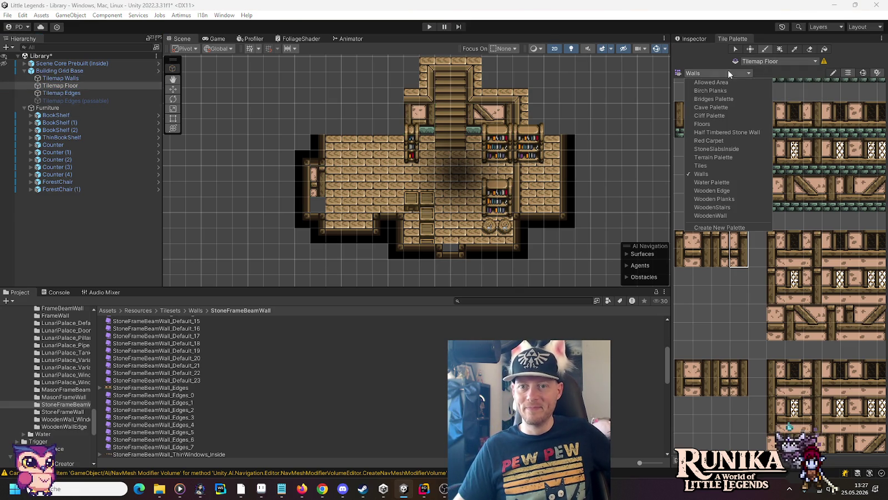
pyautogui.click(732, 199)
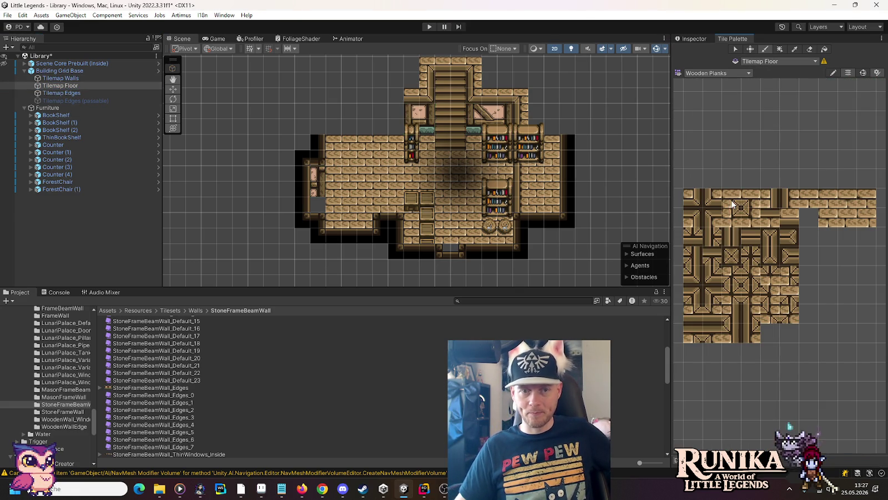
pyautogui.click(732, 198)
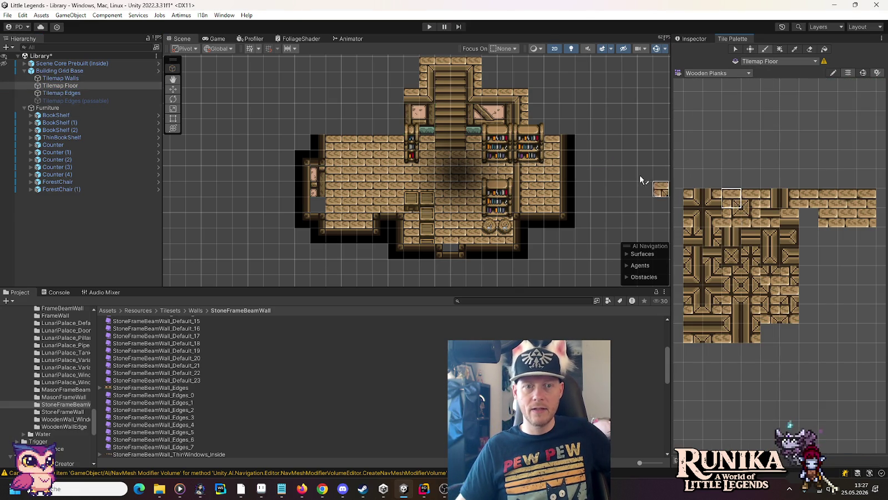
pyautogui.click(395, 98)
pyautogui.click(770, 200)
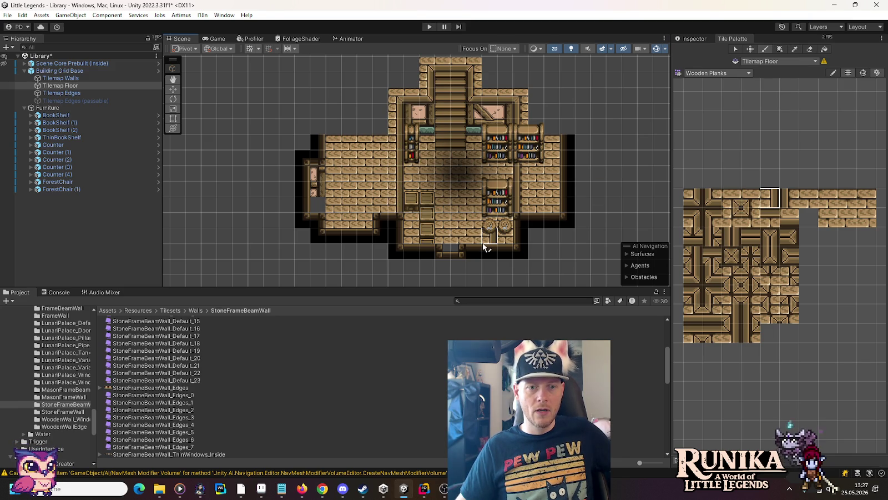
pyautogui.click(731, 198)
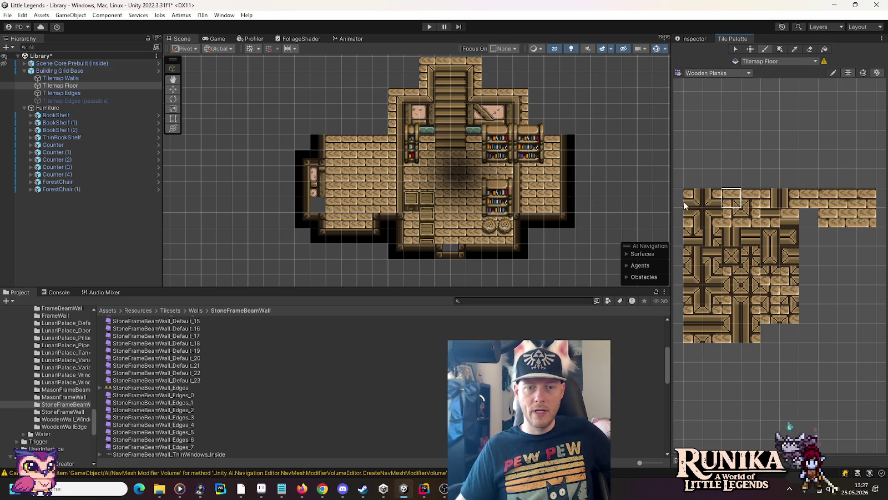
pyautogui.click(364, 219)
pyautogui.click(751, 198)
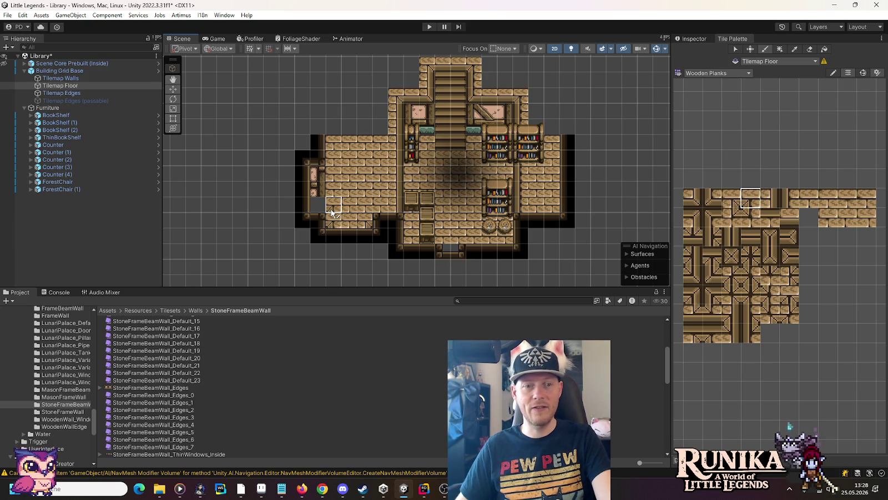
# - Paint a vertical beam column along the left room's edge
pyautogui.click(712, 216)
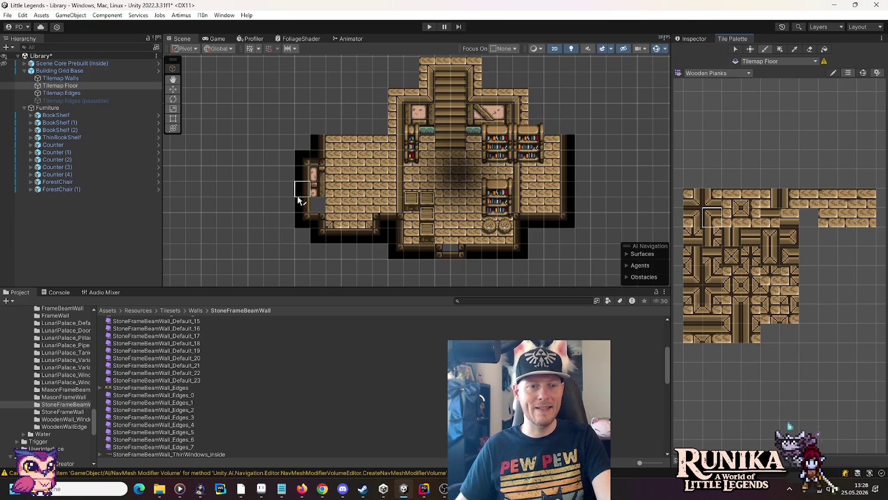
pyautogui.click(749, 217)
pyautogui.click(788, 198)
pyautogui.moveTo(333, 199); pyautogui.dragTo(338, 149)
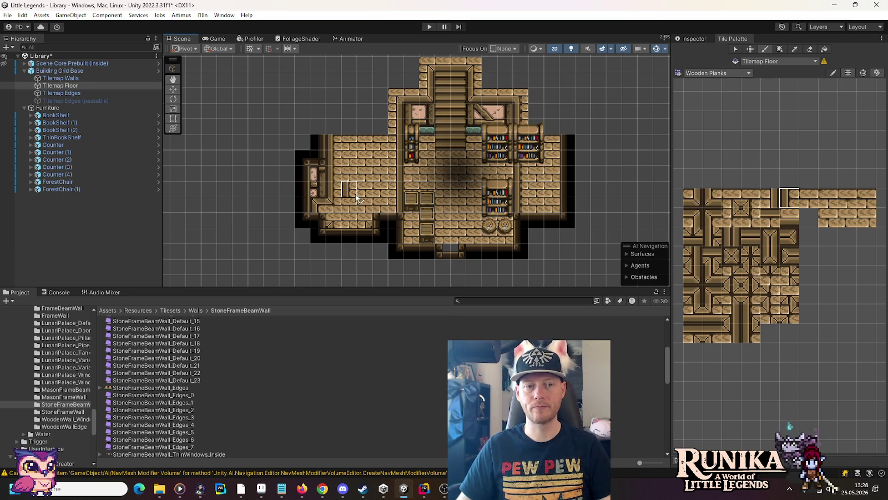
# - Try out several Wooden Planks tiles while bringing the whole library map into view
pyautogui.scroll(3, 337, 225)
pyautogui.click(808, 199)
pyautogui.scroll(-2, 196, 213)
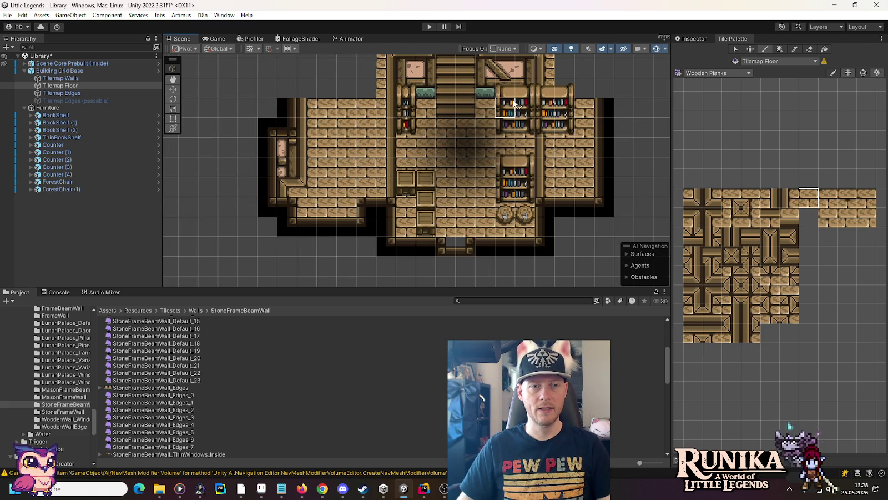
pyautogui.moveTo(544, 139); pyautogui.dragTo(558, 182)
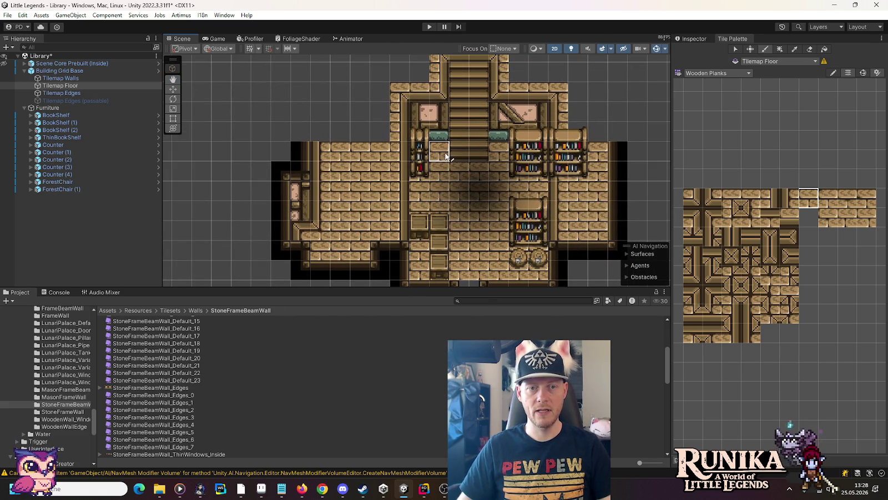
pyautogui.click(770, 217)
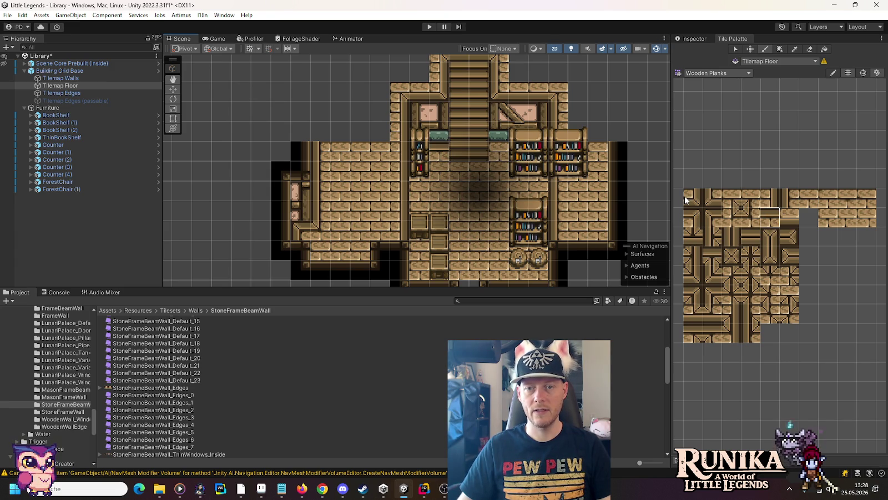
pyautogui.click(712, 217)
pyautogui.click(692, 218)
pyautogui.click(745, 221)
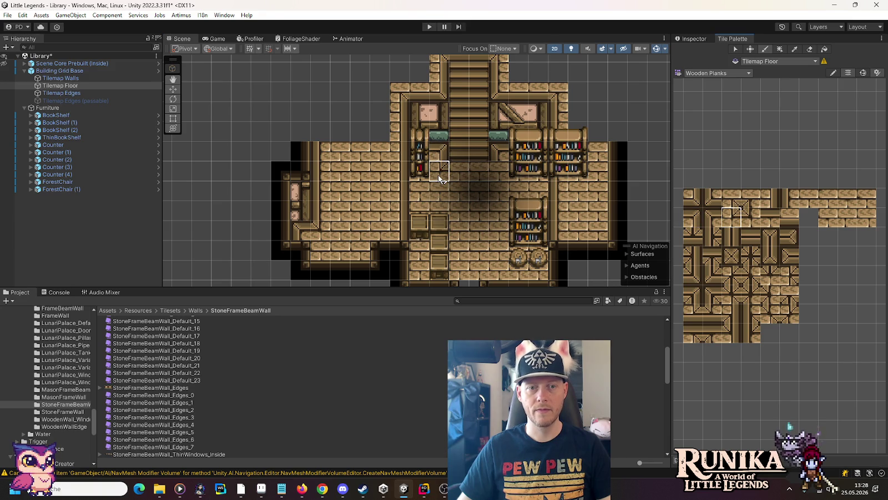
pyautogui.click(769, 218)
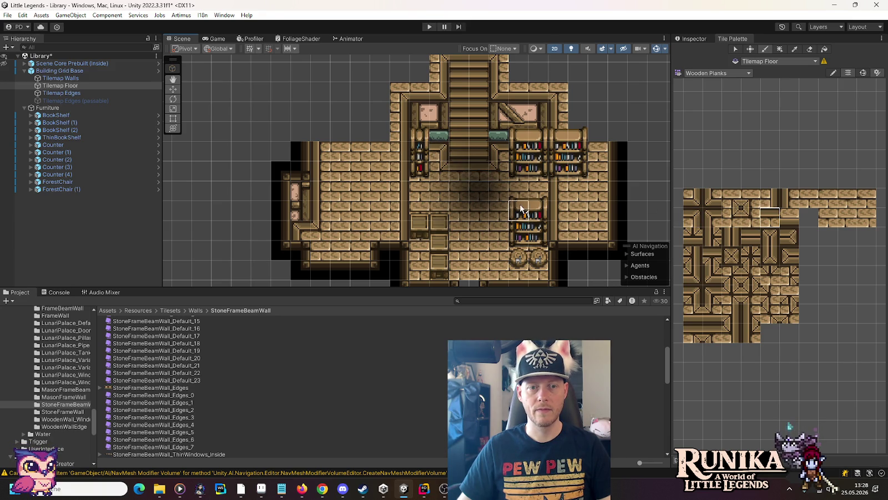
pyautogui.scroll(-2, 519, 211)
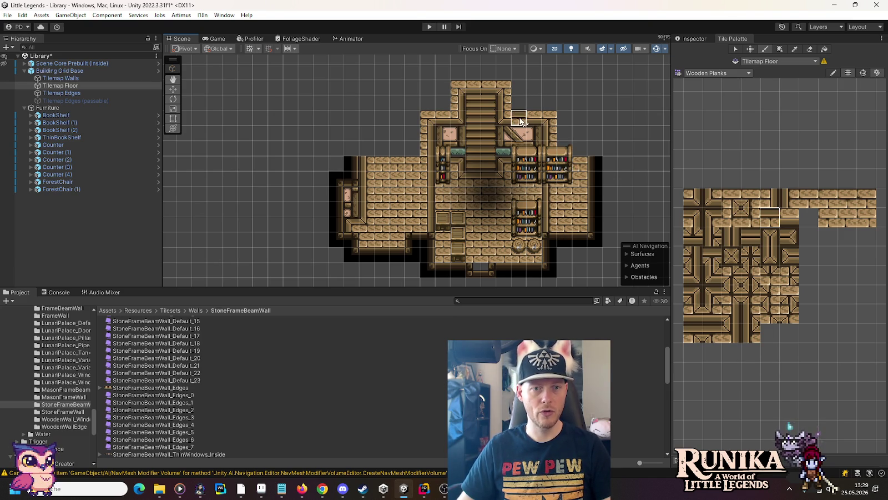
pyautogui.moveTo(520, 118); pyautogui.dragTo(525, 166)
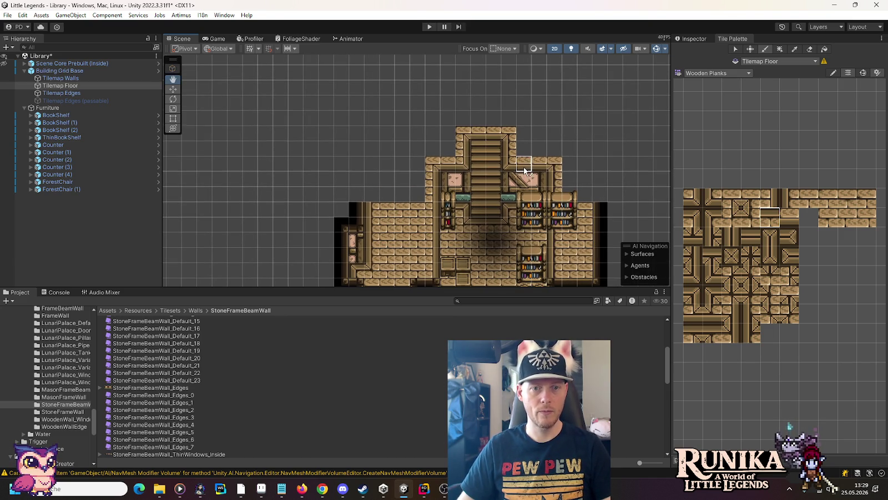
# - Move BookShelf (2) into the left room and ThinBookShelf into the right room
pyautogui.click(94, 131)
pyautogui.click(172, 90)
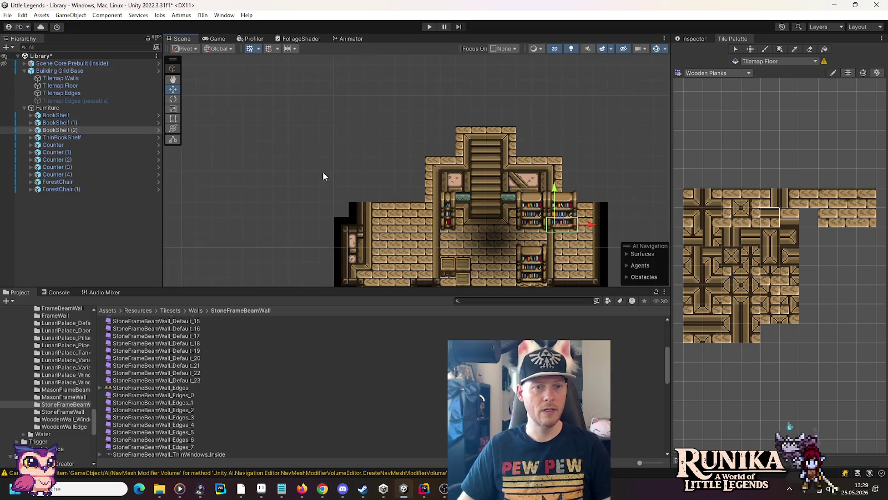
pyautogui.moveTo(323, 171); pyautogui.dragTo(326, 126)
pyautogui.moveTo(558, 182)
pyautogui.mouseDown()
pyautogui.moveTo(421, 184)
pyautogui.moveTo(382, 202)
pyautogui.mouseUp()
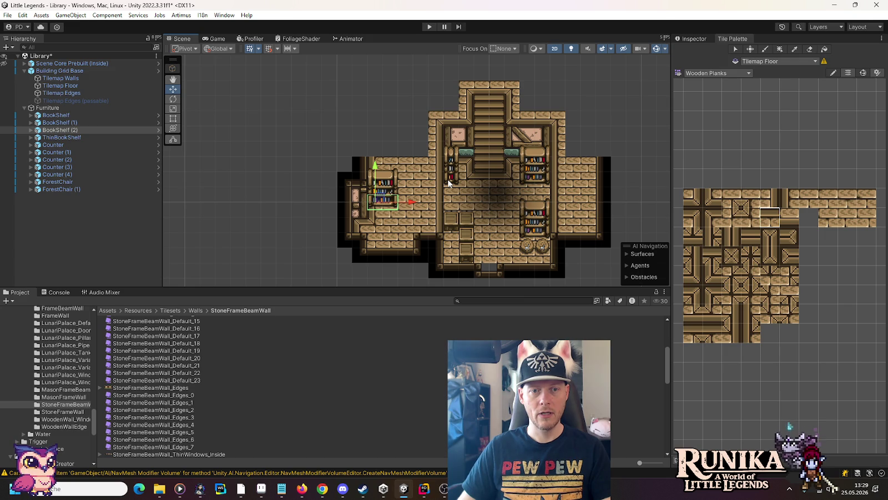
pyautogui.click(447, 178)
pyautogui.moveTo(456, 175); pyautogui.dragTo(591, 210)
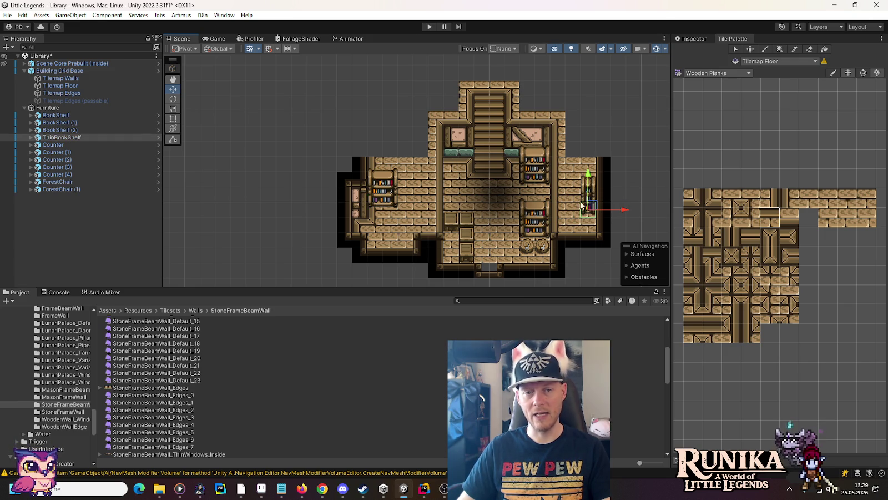
# - Duplicate BookShelf (2), place the copy above the left room, and select Tilemap Walls
pyautogui.click(389, 193)
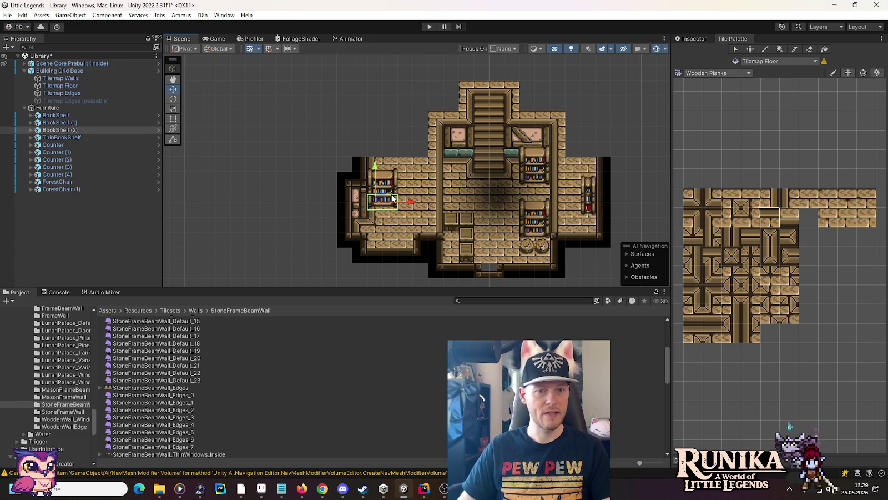
pyautogui.hotkey('ctrl', 'd')
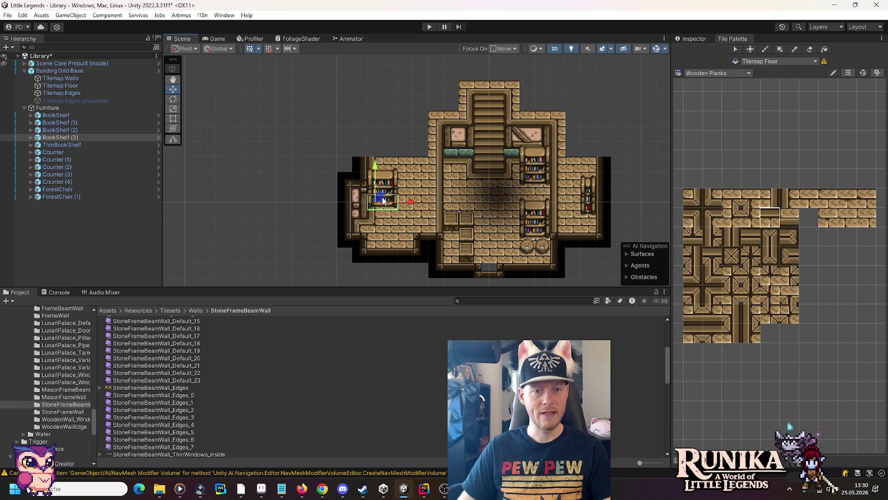
pyautogui.moveTo(382, 201); pyautogui.dragTo(444, 163)
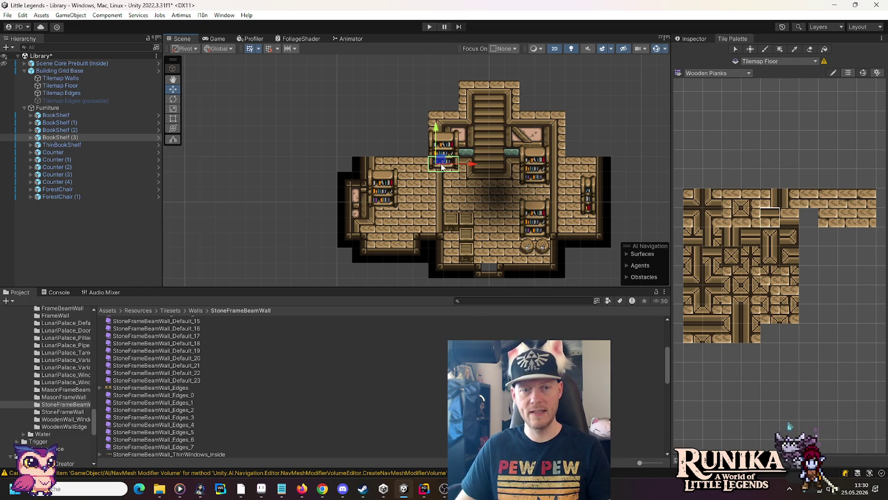
pyautogui.moveTo(439, 165); pyautogui.dragTo(381, 149)
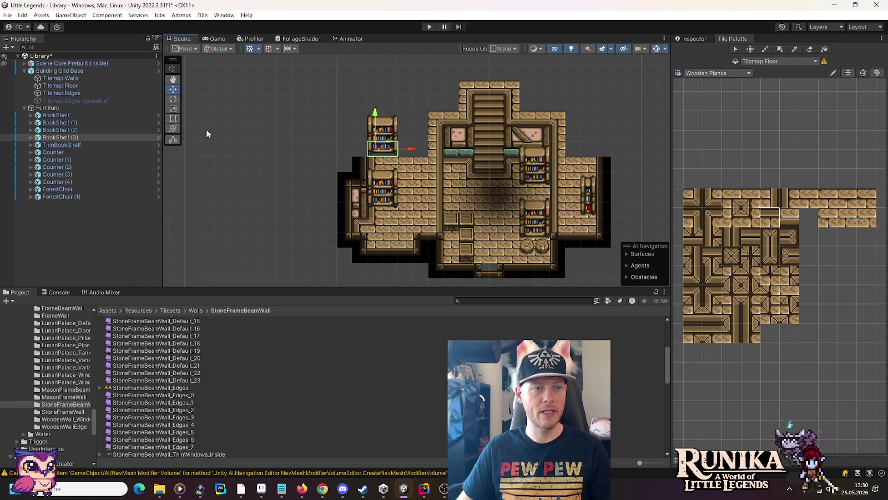
pyautogui.moveTo(294, 111); pyautogui.dragTo(278, 161)
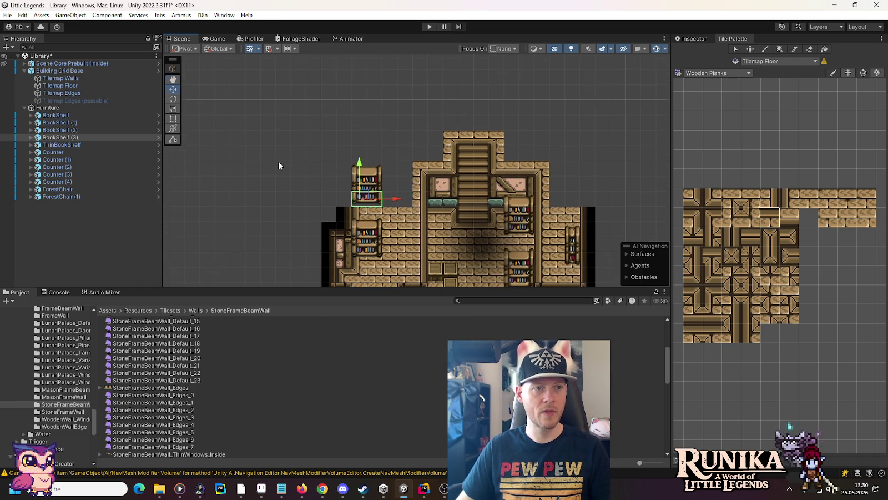
pyautogui.click(76, 79)
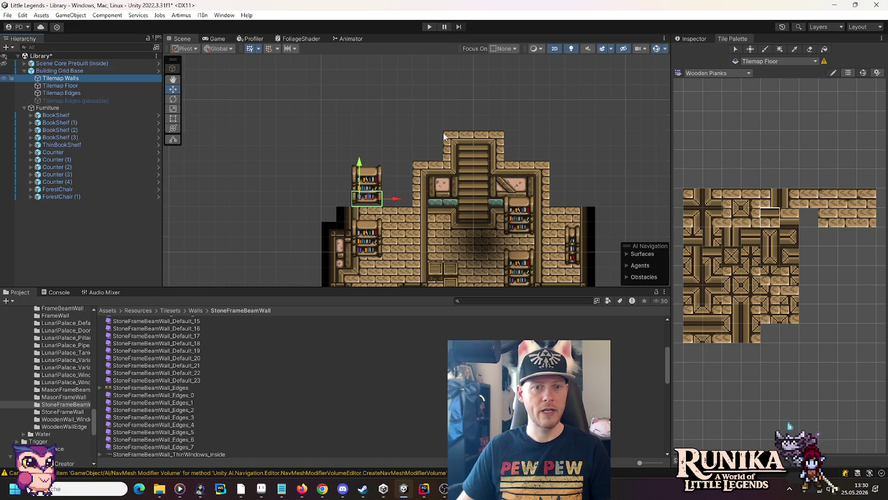
# - Switch to the Walls palette and paint plain timber-frame wall pieces along the top row
pyautogui.click(732, 72)
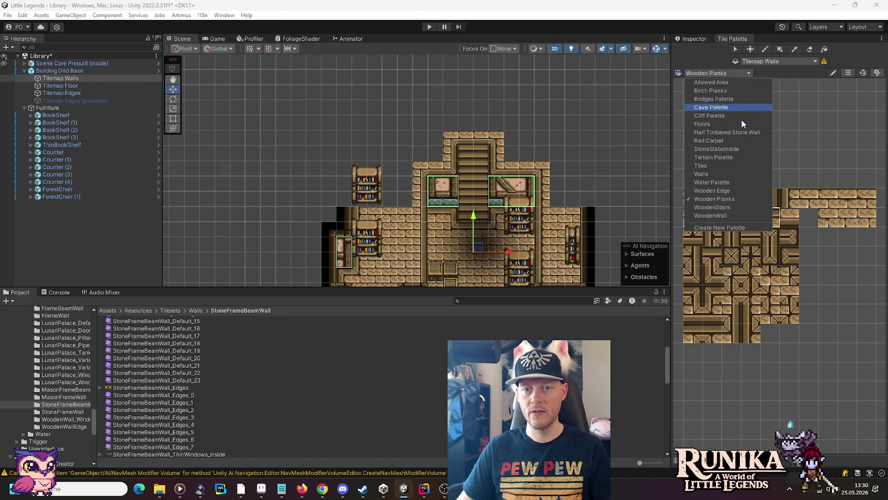
pyautogui.click(734, 174)
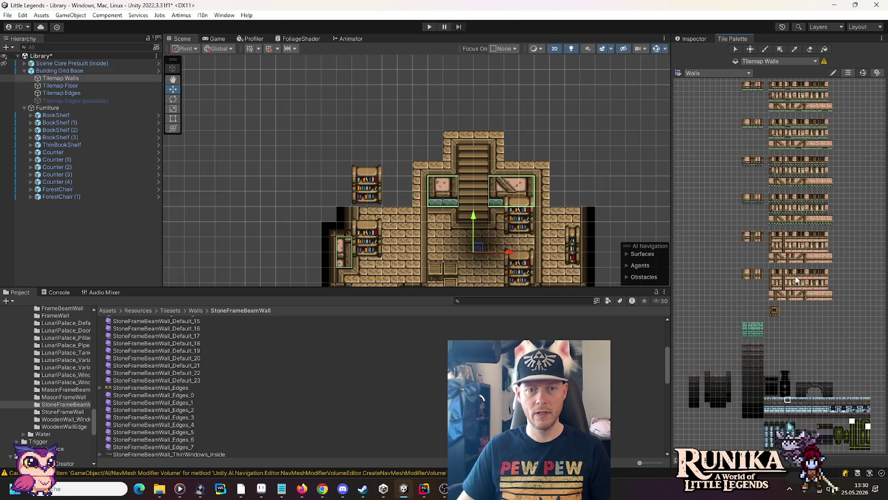
pyautogui.scroll(3, 795, 289)
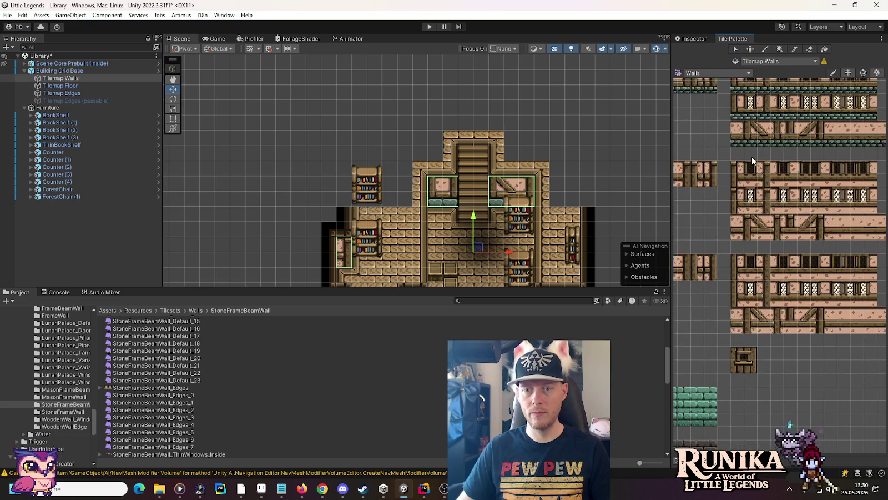
pyautogui.scroll(1, 751, 156)
pyautogui.scroll(1, 805, 233)
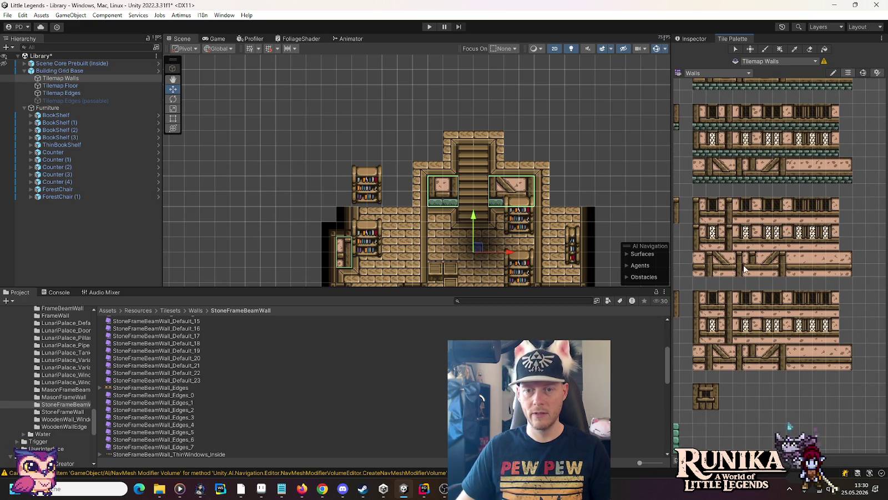
pyautogui.scroll(1, 771, 192)
pyautogui.hscroll(-1, 759, 271)
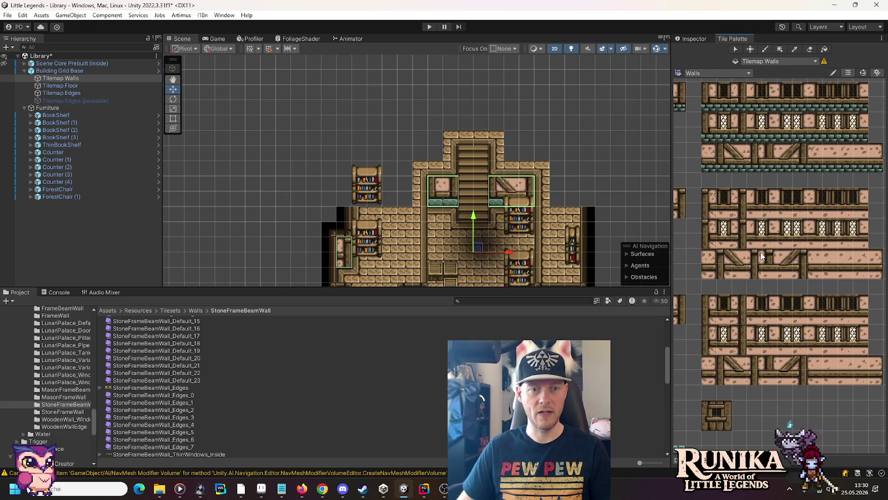
pyautogui.click(813, 273)
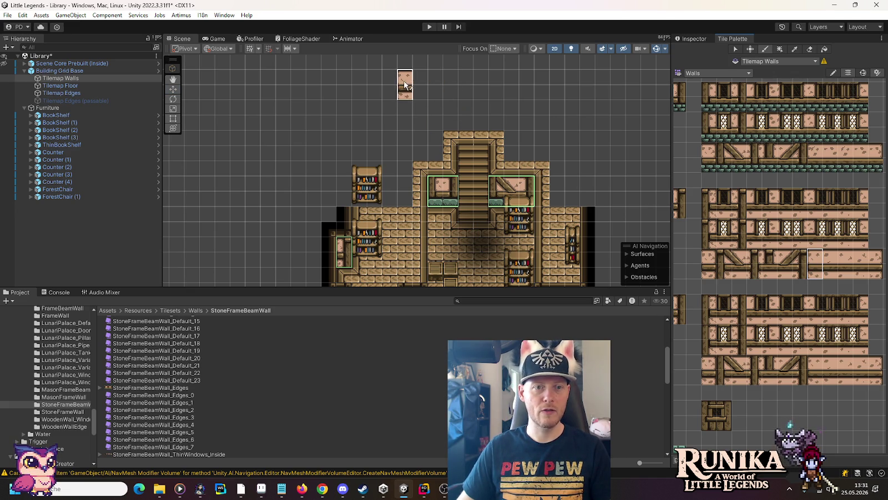
pyautogui.click(354, 84)
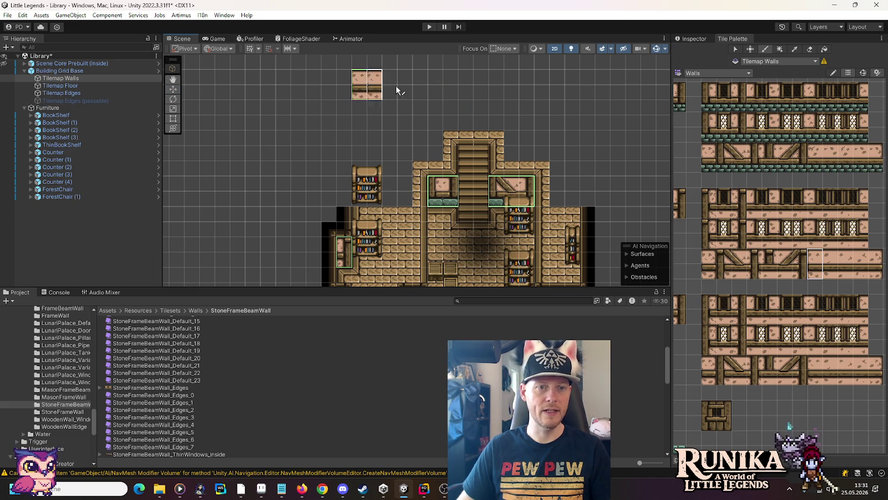
pyautogui.click(875, 273)
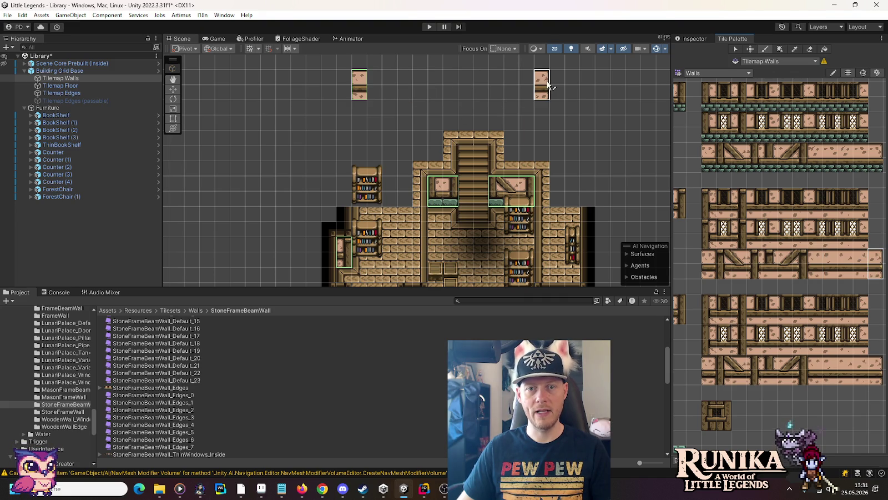
pyautogui.click(572, 84)
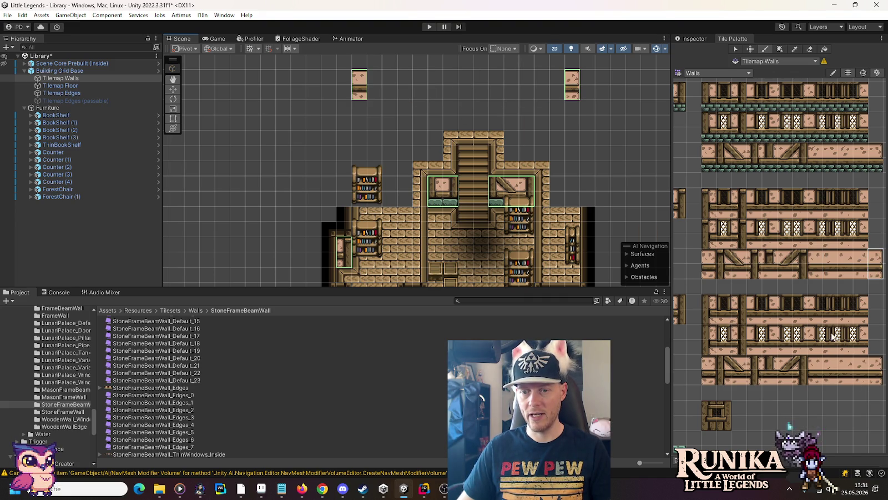
# - Paint two window timber-frame wall pieces into the top wall row
pyautogui.click(791, 339)
pyautogui.moveTo(503, 207); pyautogui.dragTo(494, 131)
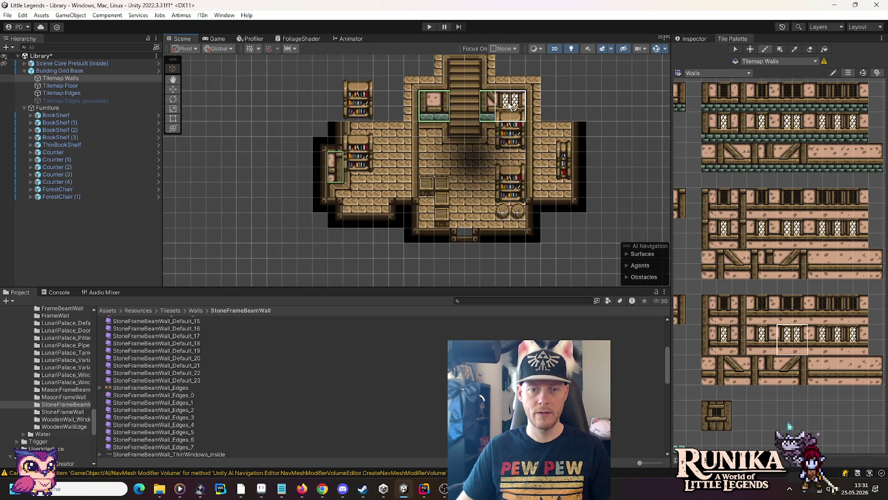
pyautogui.moveTo(511, 106); pyautogui.dragTo(490, 261)
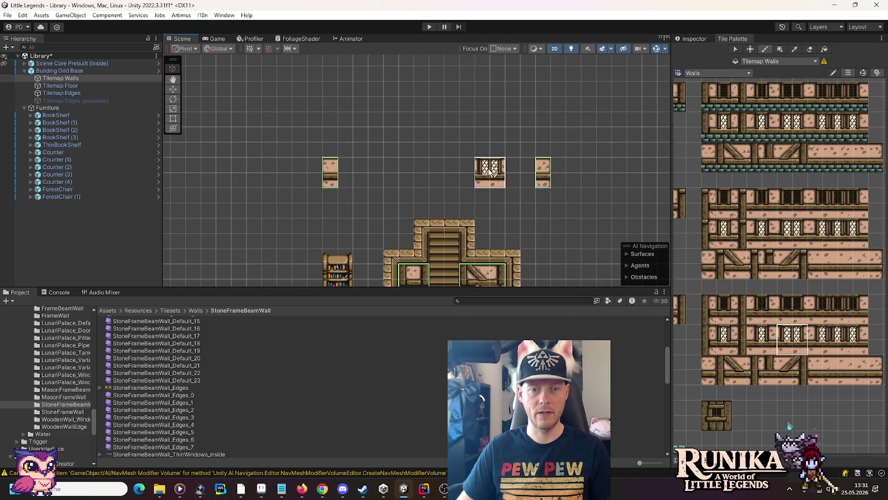
pyautogui.click(490, 170)
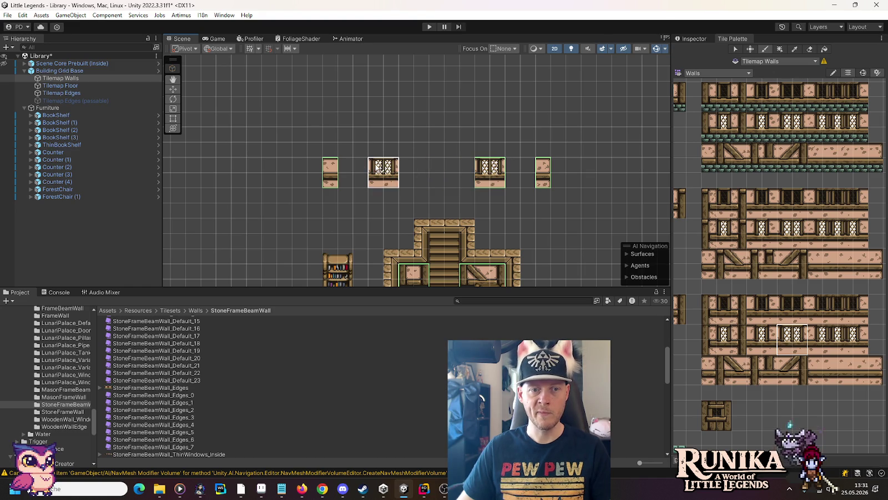
pyautogui.click(762, 341)
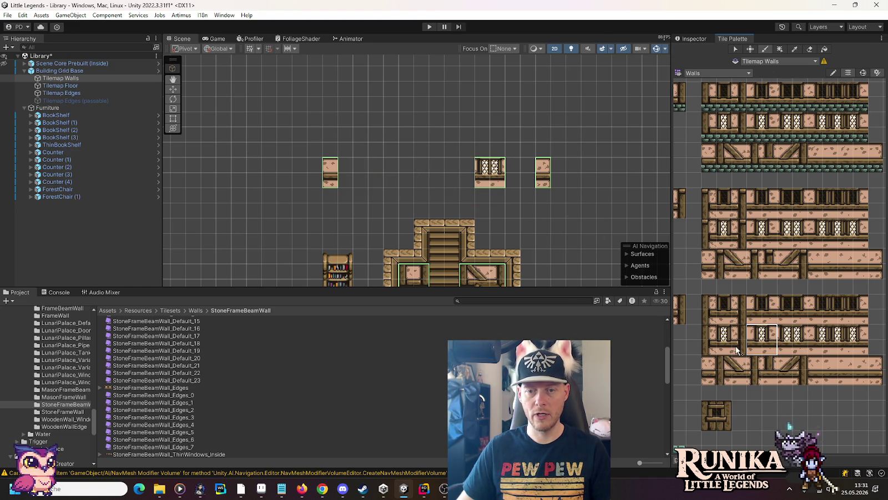
pyautogui.click(752, 340)
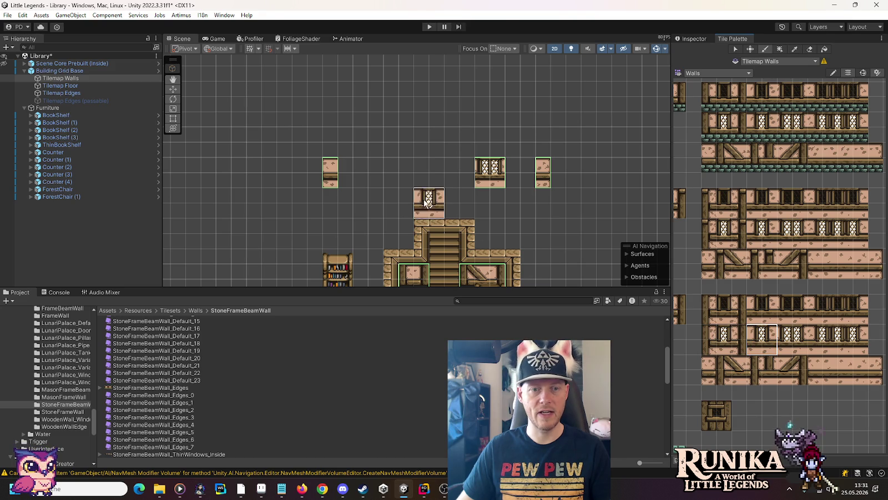
pyautogui.click(391, 169)
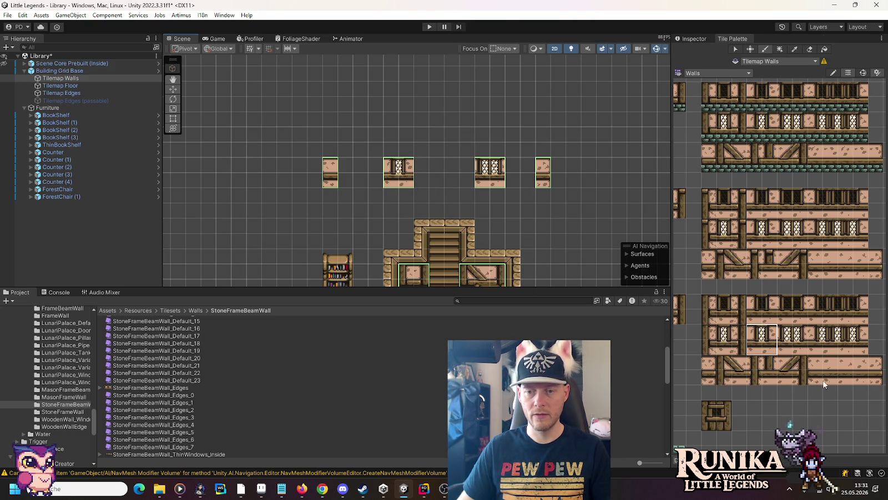
# - Undo a stray plain wall tile, then add a narrow piece and a diagonal beam beside the left wall
pyautogui.click(874, 377)
pyautogui.click(360, 177)
pyautogui.hotkey('ctrl', 'z')
pyautogui.click(345, 167)
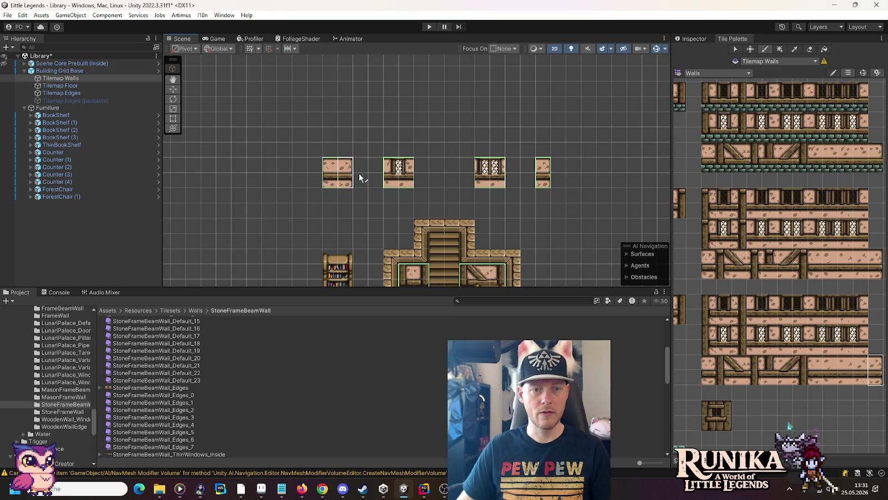
pyautogui.click(730, 369)
pyautogui.click(368, 172)
# - Paint diagonal-beam and narrow two-row wall tiles into the top-left wall
pyautogui.moveTo(353, 222); pyautogui.dragTo(368, 194)
pyautogui.click(706, 373)
pyautogui.moveTo(706, 373)
pyautogui.mouseDown()
pyautogui.moveTo(708, 362)
pyautogui.moveTo(758, 373)
pyautogui.mouseUp()
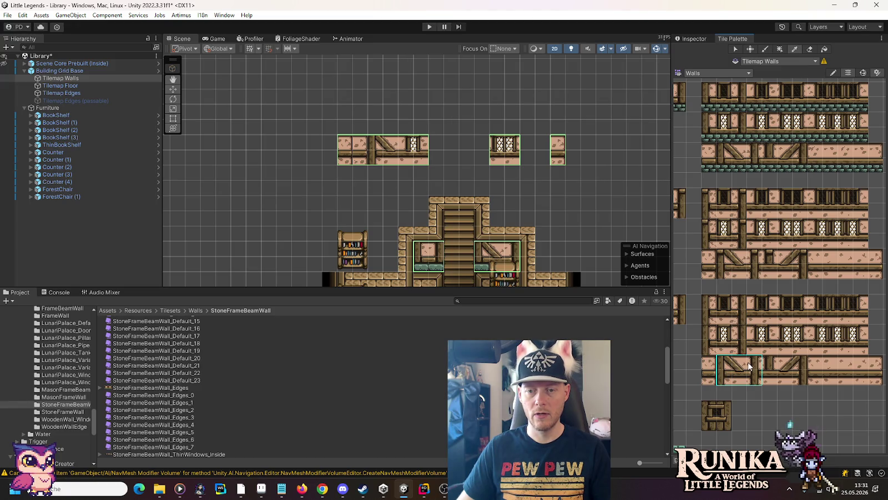
pyautogui.click(391, 142)
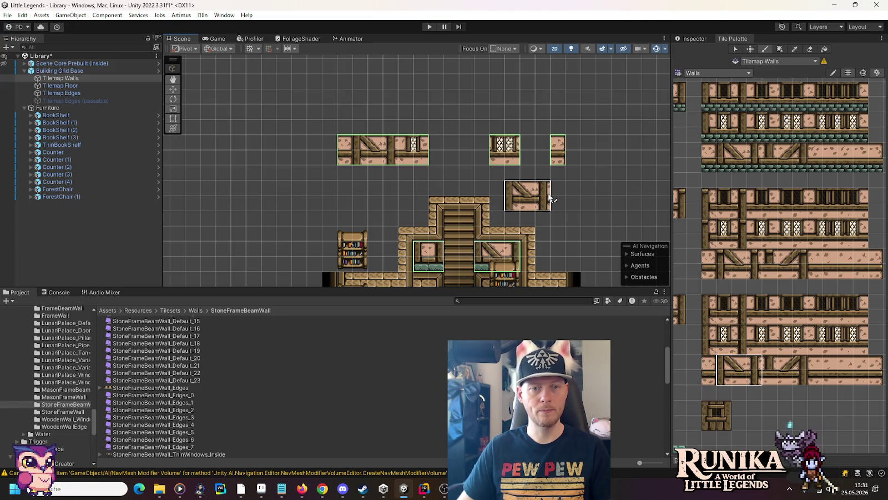
pyautogui.moveTo(770, 381); pyautogui.dragTo(769, 361)
pyautogui.click(439, 150)
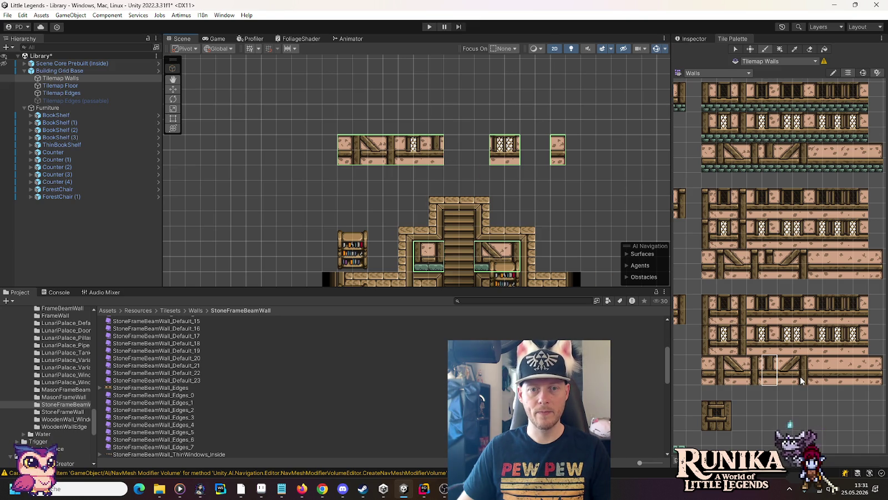
# - Fill the top-right wall gaps with diagonal-beam and plain narrow wall tiles
pyautogui.moveTo(709, 379); pyautogui.dragTo(710, 361)
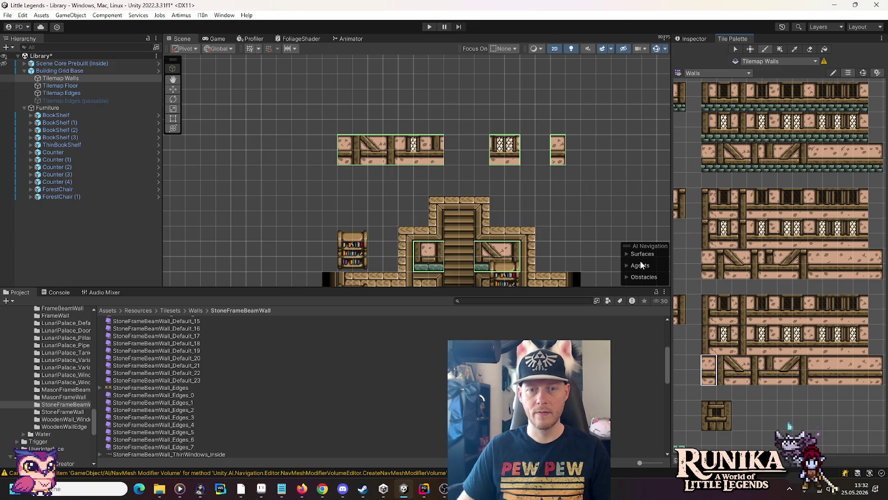
pyautogui.moveTo(808, 378); pyautogui.dragTo(782, 359)
pyautogui.click(545, 158)
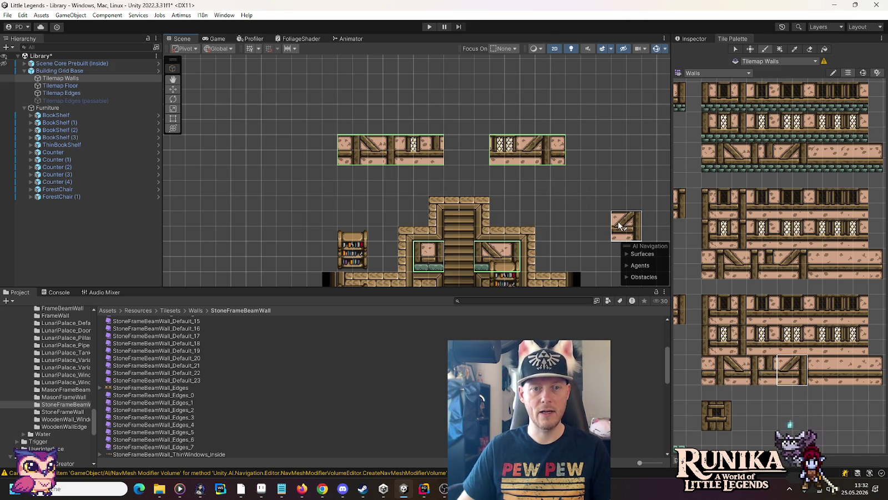
pyautogui.click(732, 371)
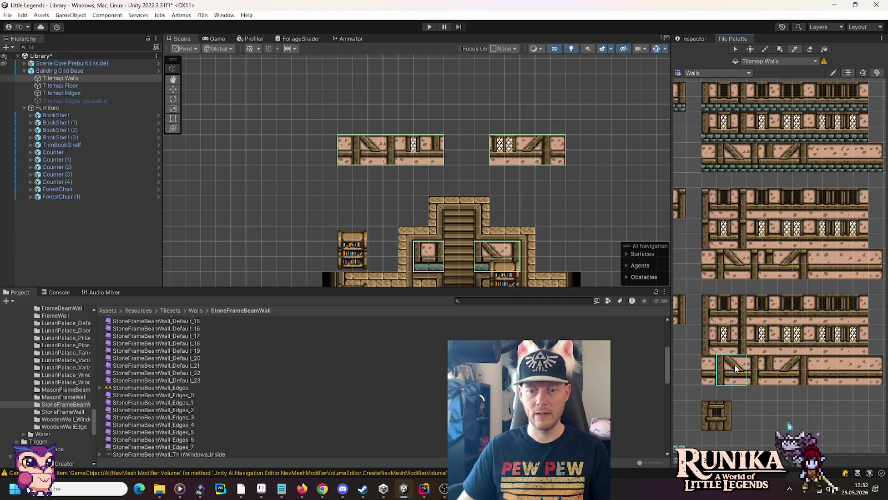
pyautogui.click(481, 146)
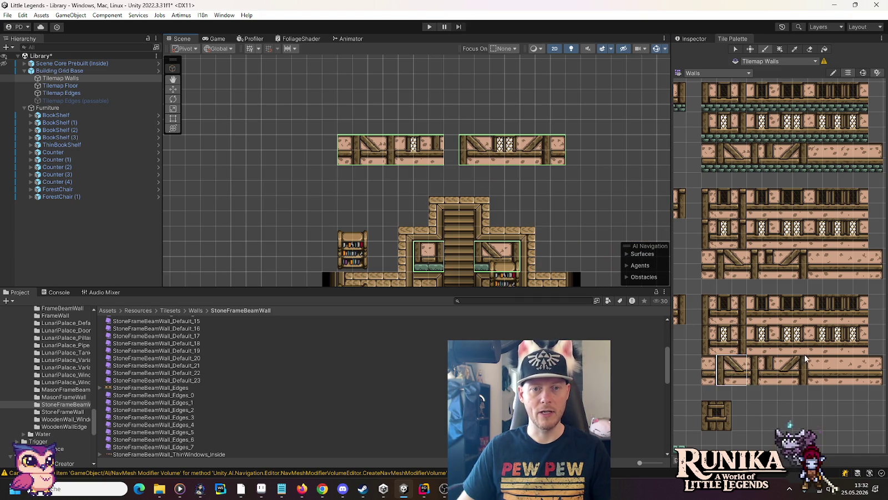
pyautogui.click(846, 372)
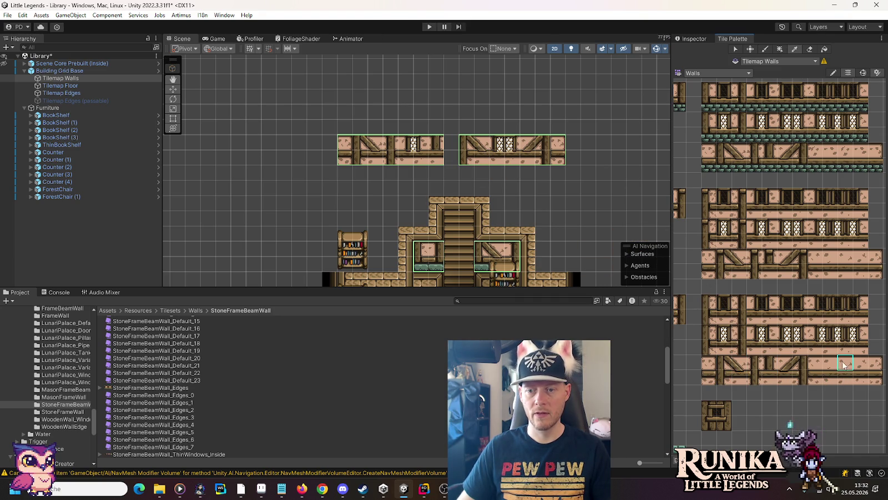
pyautogui.click(447, 153)
pyautogui.moveTo(311, 196)
pyautogui.mouseDown()
pyautogui.moveTo(303, 192)
pyautogui.moveTo(315, 196)
pyautogui.mouseUp()
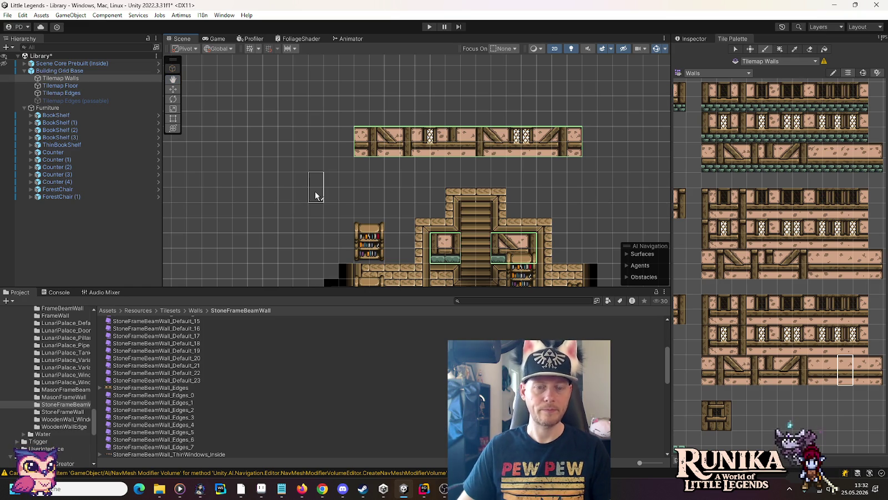
# - Target Tilemap Floor with the Wooden Planks palette, then bring up wh-library.png
pyautogui.click(94, 87)
pyautogui.click(727, 73)
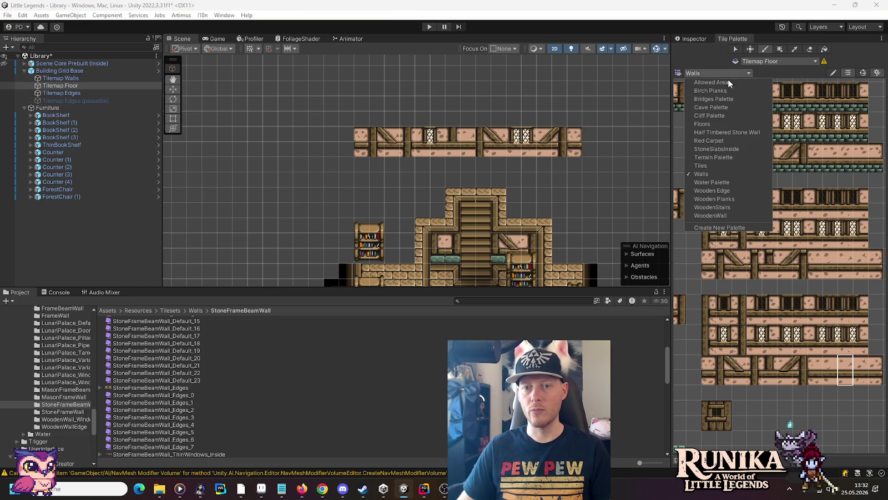
pyautogui.click(734, 198)
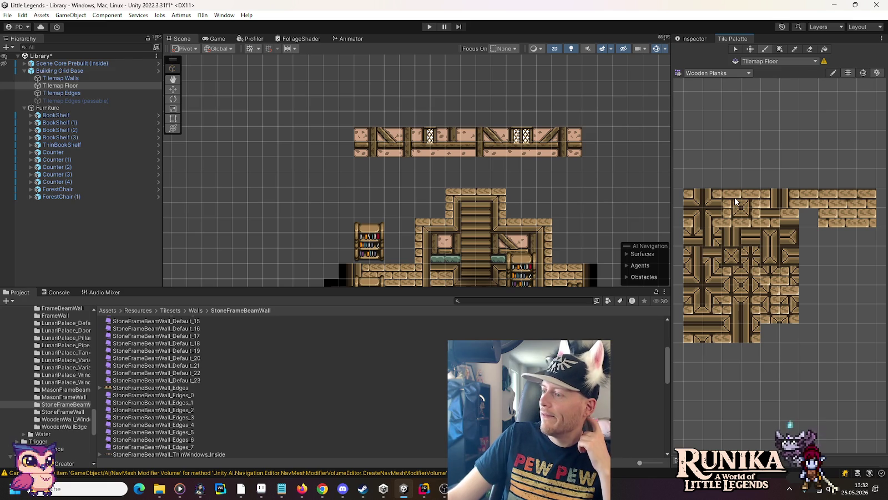
pyautogui.click(262, 488)
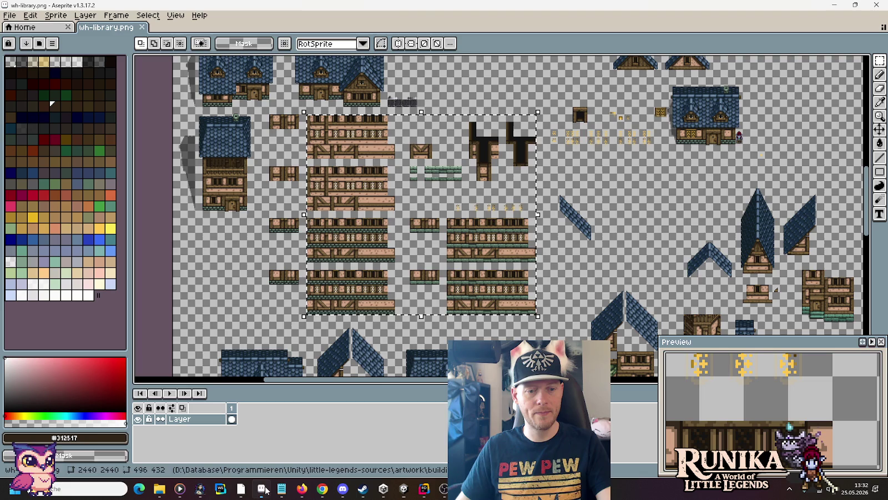
# - Scroll over the wh-library.png house sprites in Aseprite, then return to Unity
pyautogui.scroll(-5, 461, 281)
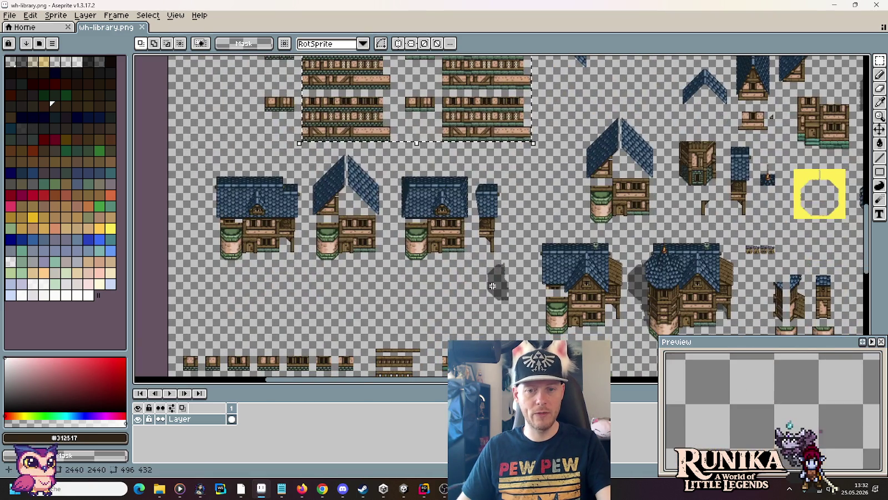
pyautogui.scroll(-5, 492, 285)
pyautogui.scroll(3, 525, 223)
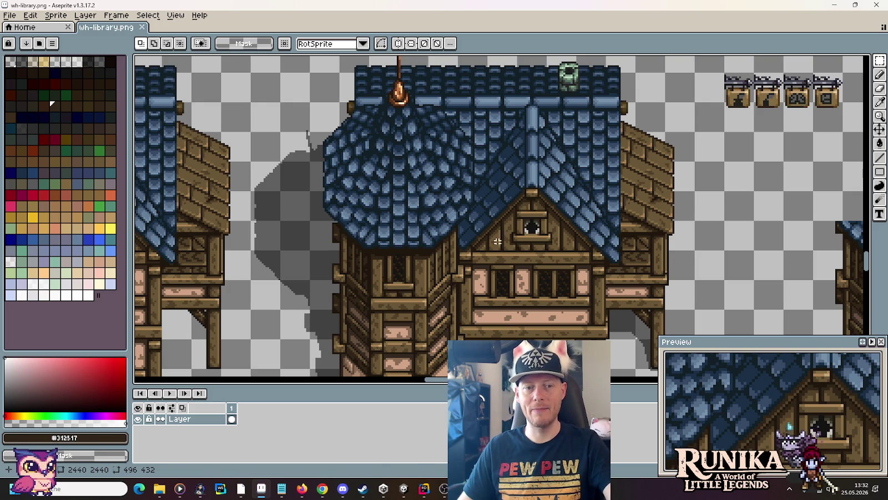
pyautogui.hotkey('alt', 'Tab')
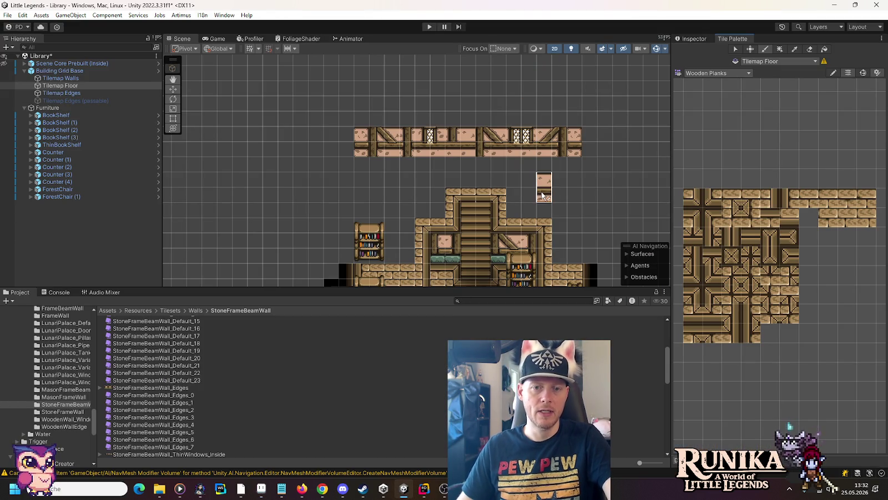
# - Paint wooden plank columns up toward the wall and fill an empty cell
pyautogui.scroll(-3, 541, 191)
pyautogui.moveTo(539, 192)
pyautogui.mouseDown()
pyautogui.moveTo(526, 129)
pyautogui.moveTo(526, 149)
pyautogui.mouseUp()
pyautogui.scroll(4, 519, 136)
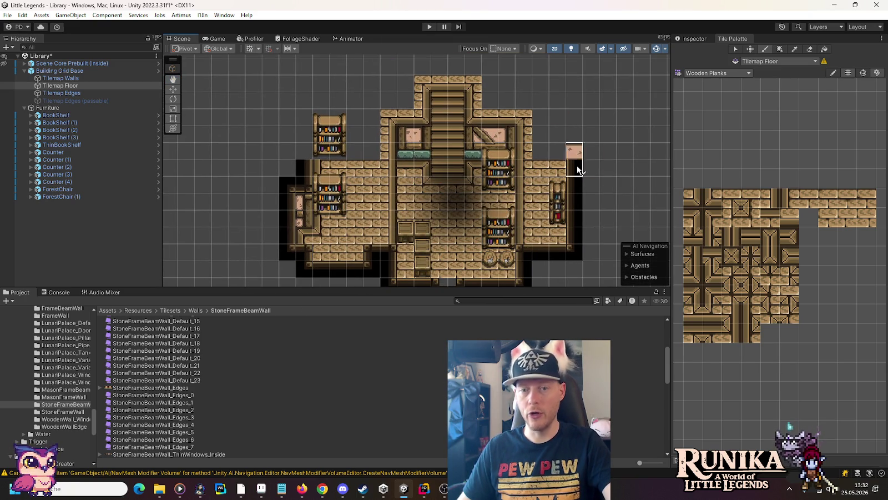
pyautogui.click(771, 201)
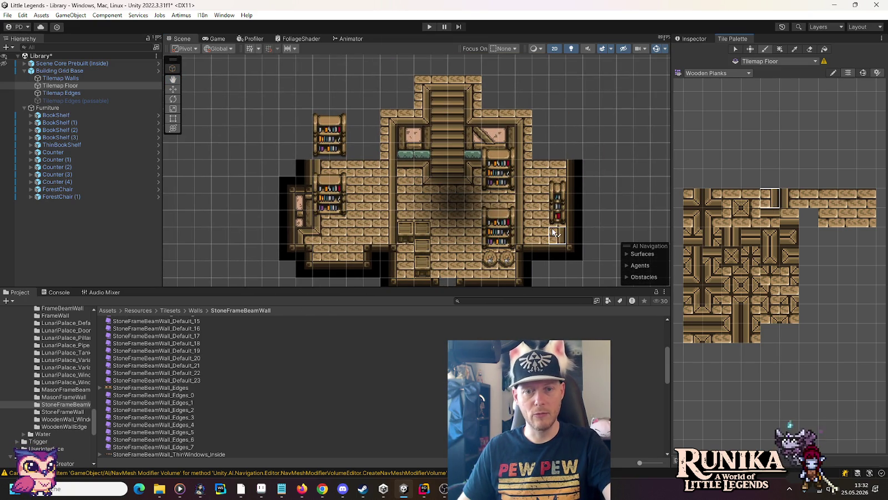
pyautogui.moveTo(553, 236)
pyautogui.mouseDown()
pyautogui.moveTo(557, 83)
pyautogui.moveTo(556, 161)
pyautogui.moveTo(556, 146)
pyautogui.mouseUp()
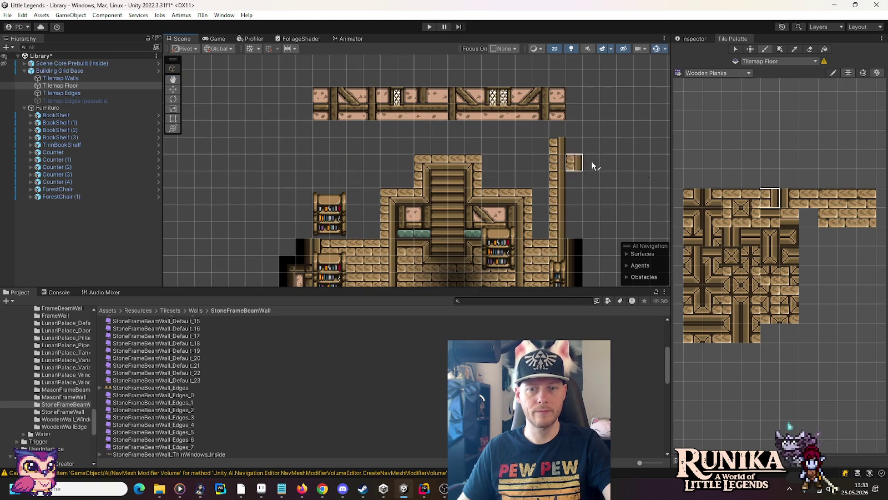
pyautogui.click(788, 198)
pyautogui.moveTo(322, 189); pyautogui.dragTo(322, 144)
pyautogui.click(422, 162)
# - Paint a plank row below the wall with a corner end, and flood-fill the remaining floor
pyautogui.click(707, 216)
pyautogui.click(321, 130)
pyautogui.click(771, 219)
pyautogui.moveTo(336, 131); pyautogui.dragTo(536, 129)
pyautogui.click(693, 218)
pyautogui.click(556, 133)
pyautogui.click(800, 194)
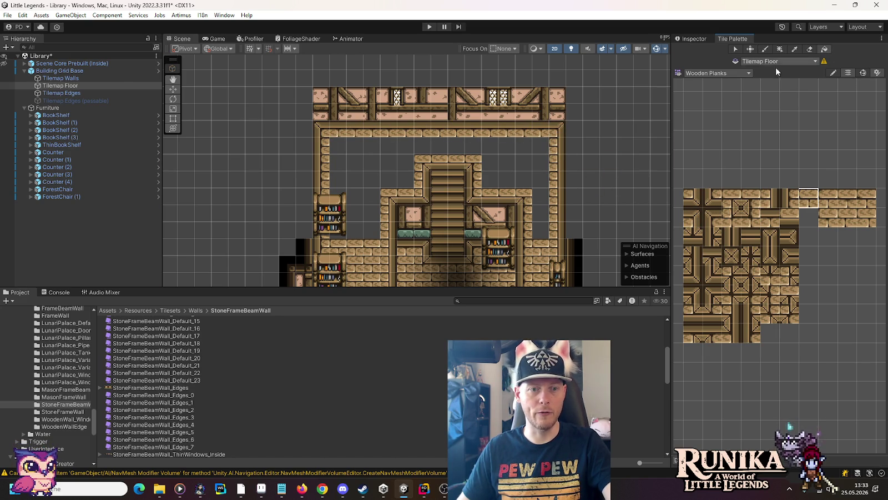
pyautogui.click(501, 151)
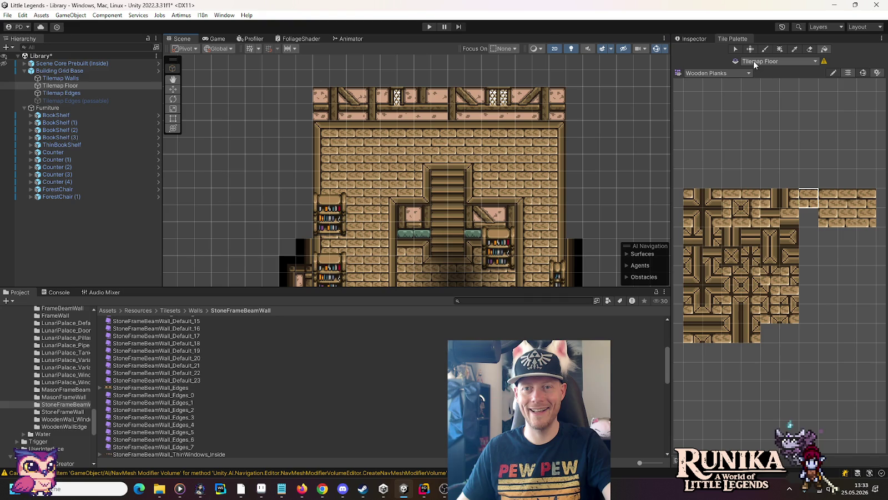
pyautogui.press('b')
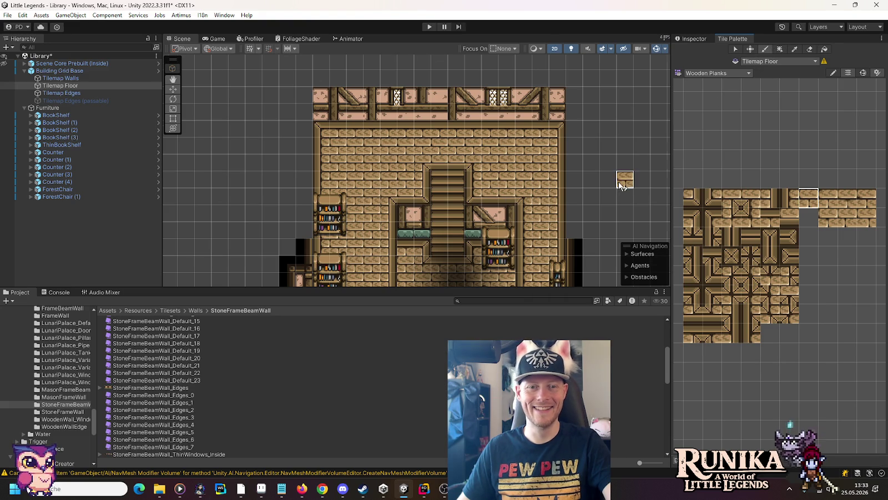
# - Select the 4x2 tile block above the stairs and move it down one row
pyautogui.scroll(-1, 622, 181)
pyautogui.moveTo(580, 210); pyautogui.dragTo(591, 135)
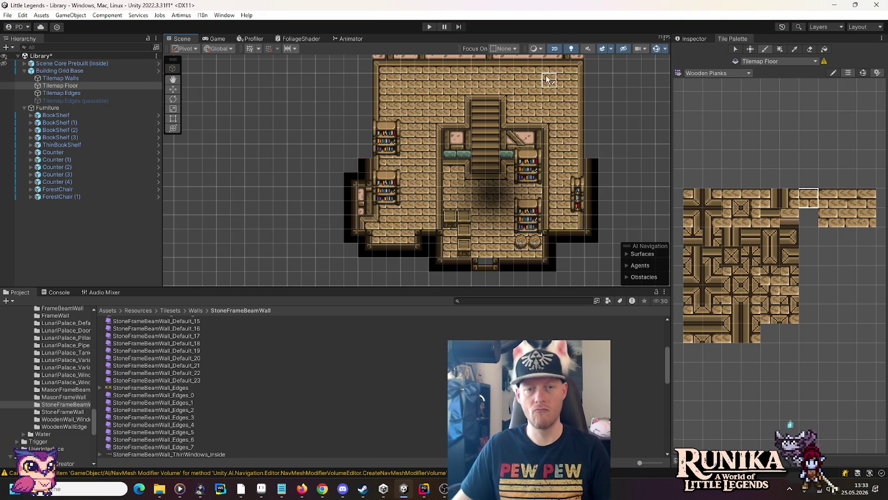
pyautogui.moveTo(545, 77); pyautogui.dragTo(532, 157)
pyautogui.scroll(2, 531, 156)
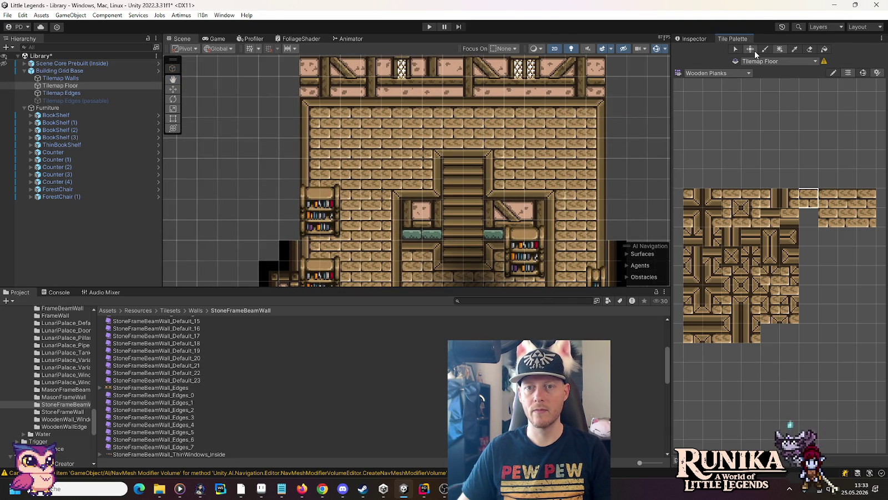
pyautogui.press('s')
pyautogui.moveTo(432, 131)
pyautogui.mouseDown()
pyautogui.moveTo(500, 147)
pyautogui.moveTo(488, 145)
pyautogui.mouseUp()
pyautogui.press('m')
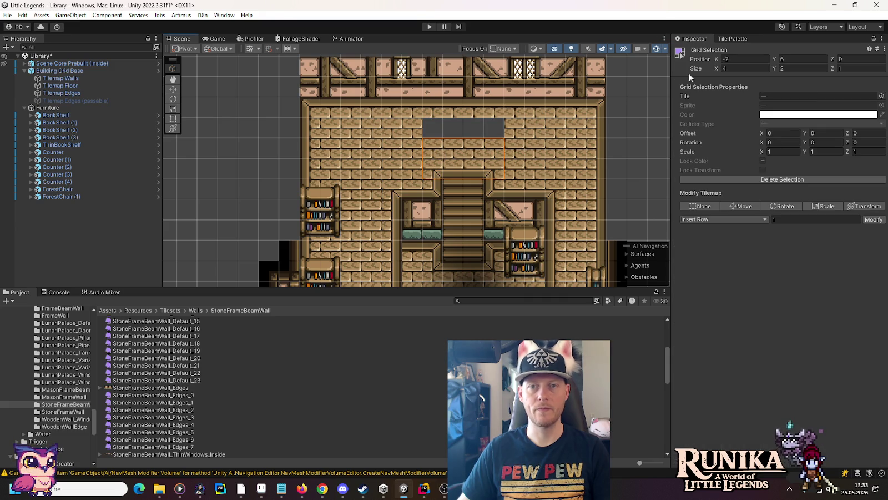
# - Paint wooden planks into the empty row above the stairs
pyautogui.click(730, 38)
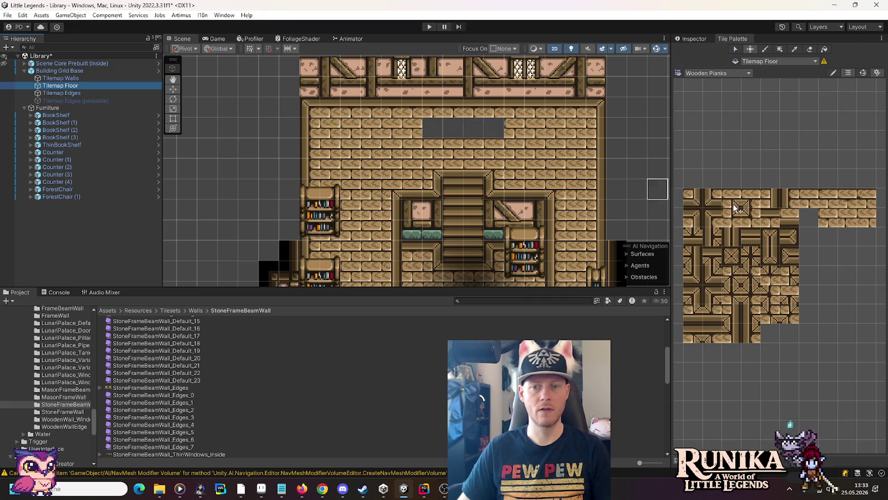
pyautogui.click(809, 198)
pyautogui.moveTo(494, 127); pyautogui.dragTo(432, 128)
pyautogui.scroll(-3, 555, 167)
pyautogui.moveTo(612, 174); pyautogui.dragTo(575, 118)
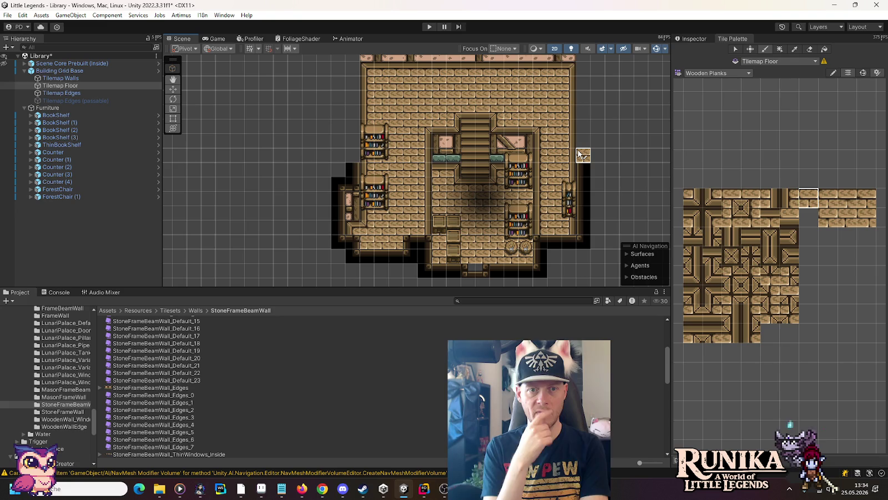
# - Select a 20x5 area over the top wall on Tilemap Walls, then return to Tilemap Floor
pyautogui.moveTo(634, 79); pyautogui.dragTo(654, 138)
pyautogui.click(736, 49)
pyautogui.moveTo(316, 101)
pyautogui.mouseDown()
pyautogui.moveTo(590, 155)
pyautogui.moveTo(568, 165)
pyautogui.mouseUp()
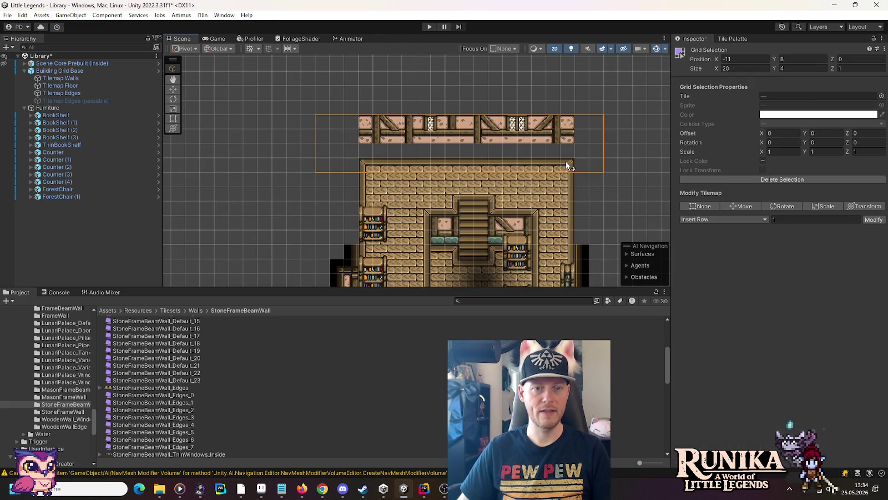
pyautogui.click(112, 80)
pyautogui.moveTo(326, 94)
pyautogui.mouseDown()
pyautogui.moveTo(366, 114)
pyautogui.moveTo(600, 144)
pyautogui.moveTo(559, 144)
pyautogui.mouseUp()
pyautogui.moveTo(307, 217)
pyautogui.mouseDown()
pyautogui.moveTo(297, 141)
pyautogui.moveTo(281, 118)
pyautogui.mouseUp()
pyautogui.click(100, 86)
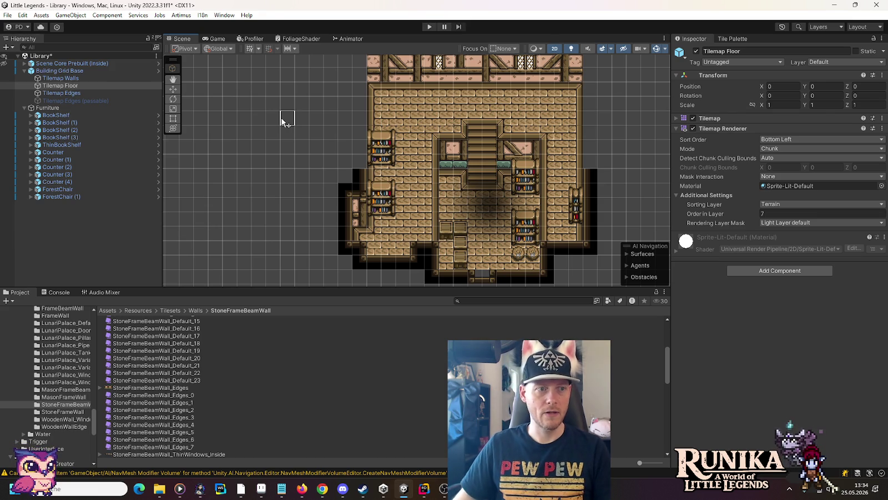
pyautogui.moveTo(308, 121); pyautogui.dragTo(300, 200)
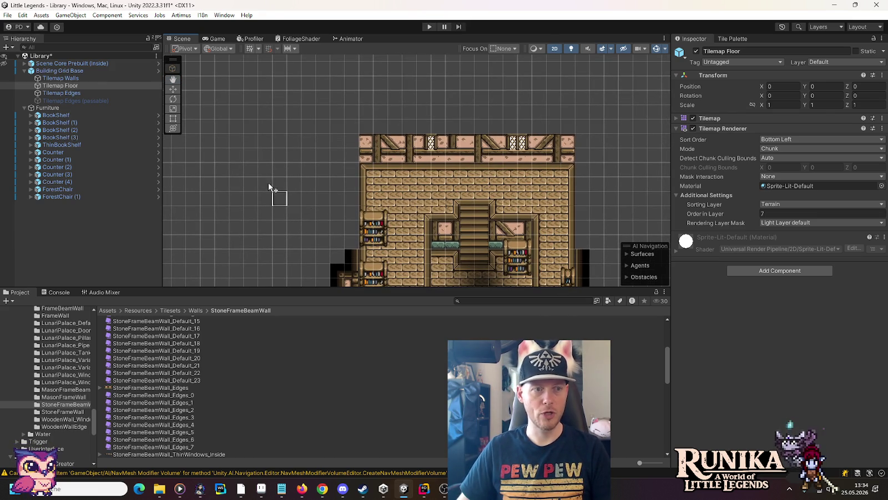
pyautogui.hotkey('alt', 'Tab')
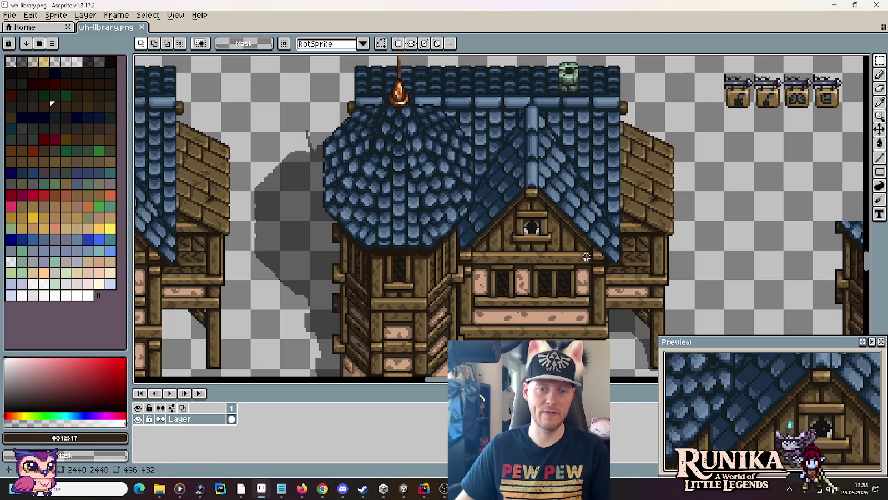
# - Measure a stretch of the library gable with a marquee in Aseprite, deselect, and return to Unity
pyautogui.hotkey('alt', 'Tab')
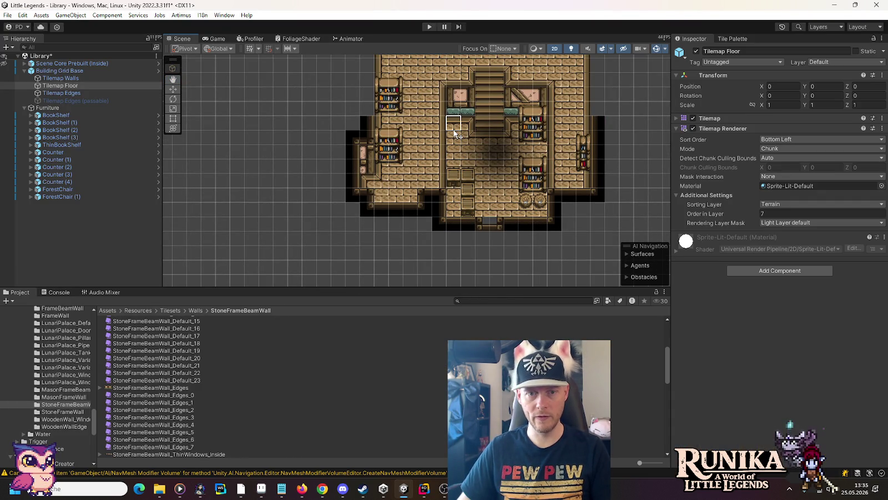
pyautogui.hotkey('alt', 'Tab')
pyautogui.moveTo(468, 247); pyautogui.dragTo(580, 233)
pyautogui.click(675, 249)
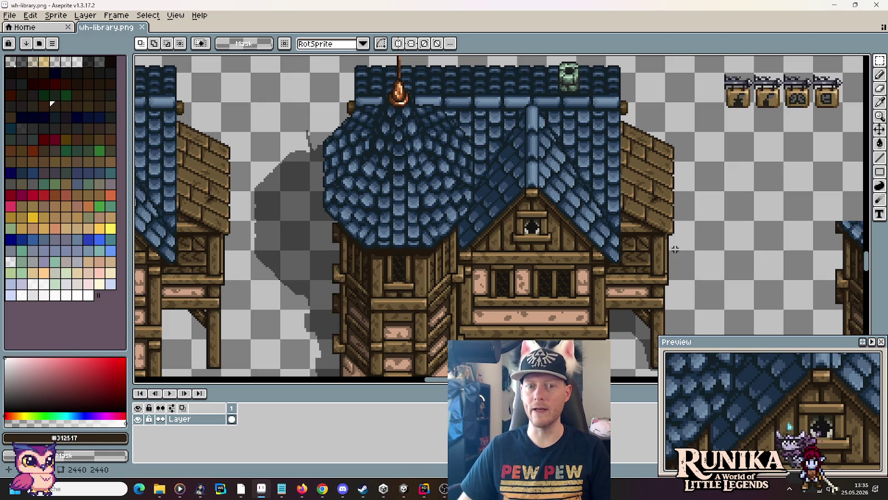
pyautogui.hotkey('alt', 'Tab')
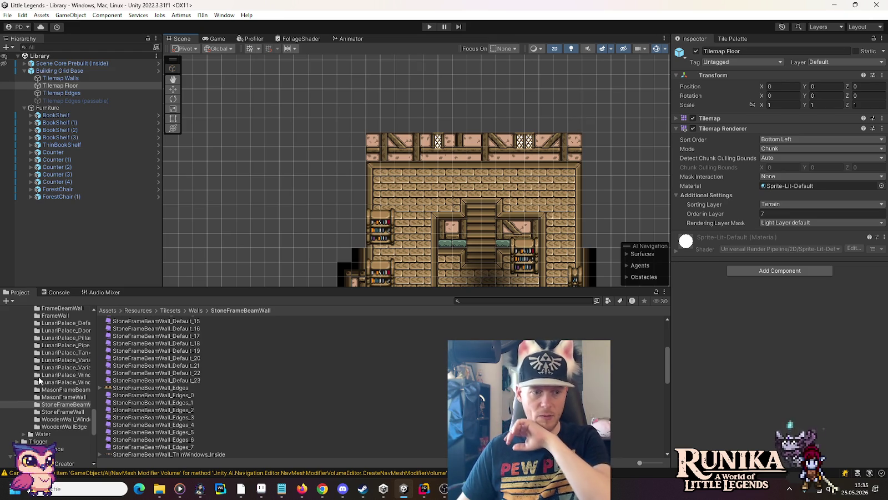
# - Collapse the Walls folder and open the Adv. Guild F1 scene from Scenes > Runika
pyautogui.scroll(5, 45, 378)
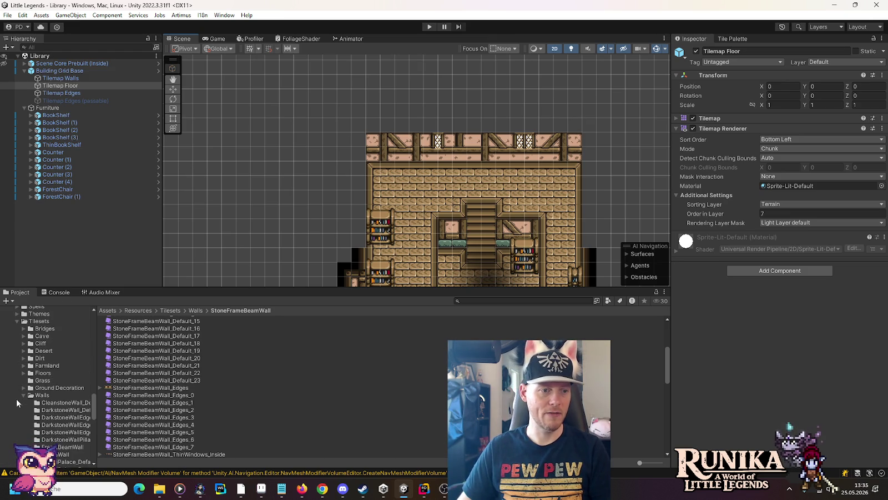
pyautogui.click(23, 394)
pyautogui.scroll(-3, 37, 370)
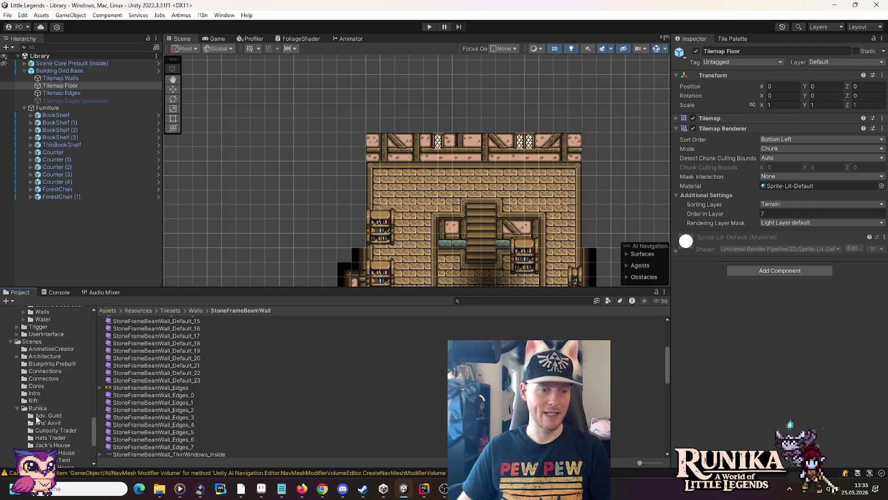
pyautogui.click(39, 415)
pyautogui.doubleClick(127, 319)
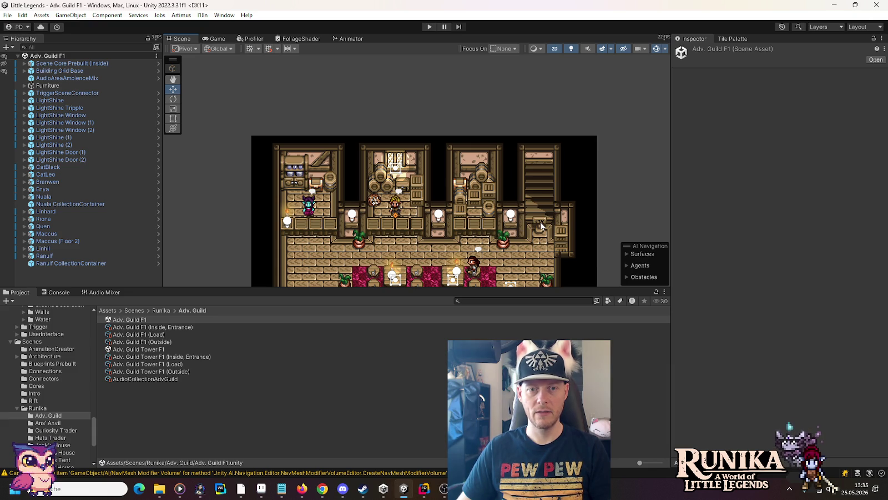
# - Open the Player House Level 2 scene from the Player House folder
pyautogui.scroll(-3, 58, 424)
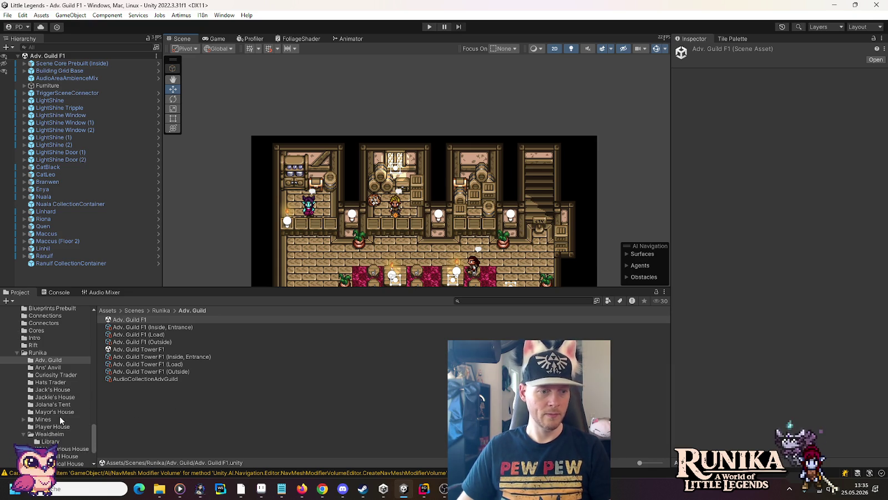
pyautogui.click(53, 426)
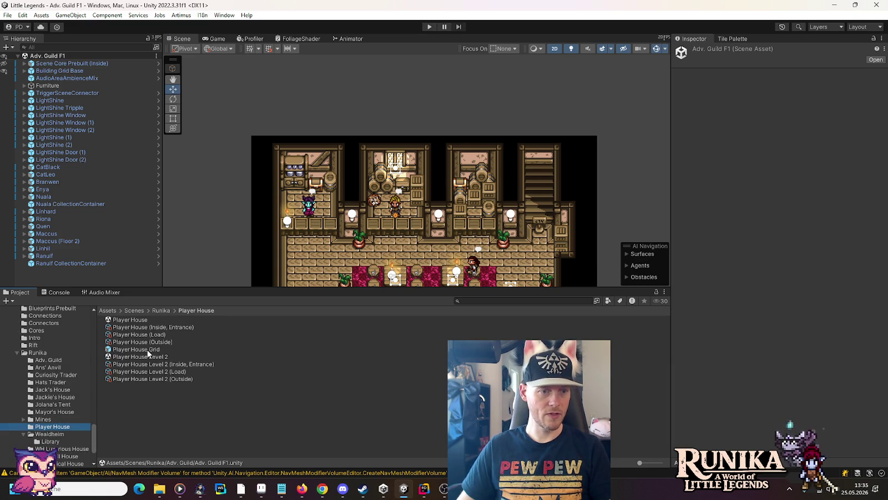
pyautogui.doubleClick(144, 355)
pyautogui.scroll(5, 363, 222)
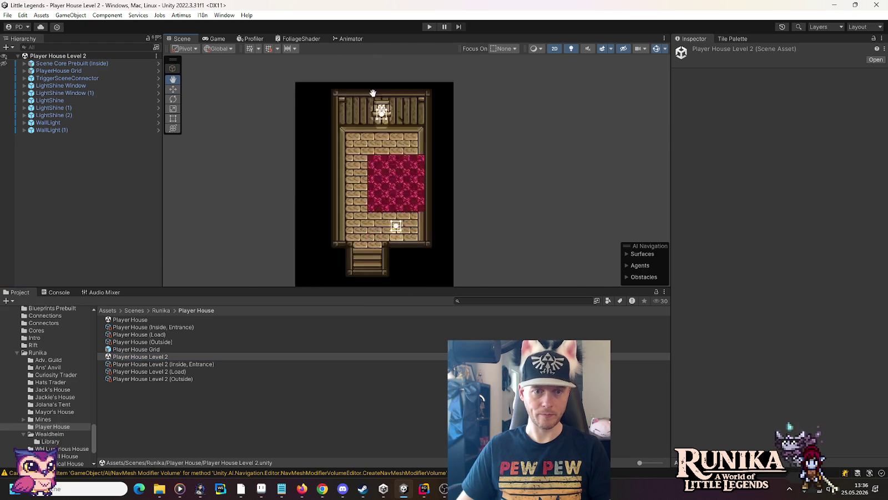
# - Pan across the Player House Level 2 rooms, then bring up Paint's recent-files list
pyautogui.moveTo(362, 222)
pyautogui.mouseDown()
pyautogui.moveTo(442, 148)
pyautogui.moveTo(469, 172)
pyautogui.mouseUp()
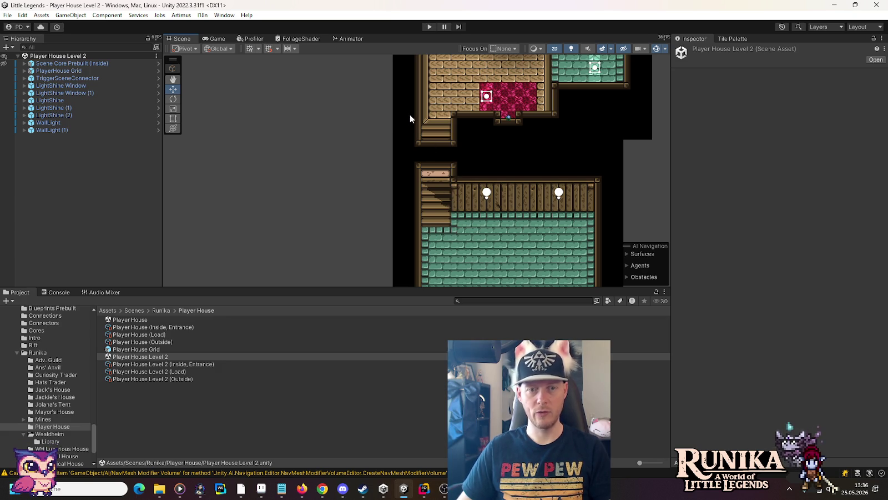
pyautogui.moveTo(243, 491)
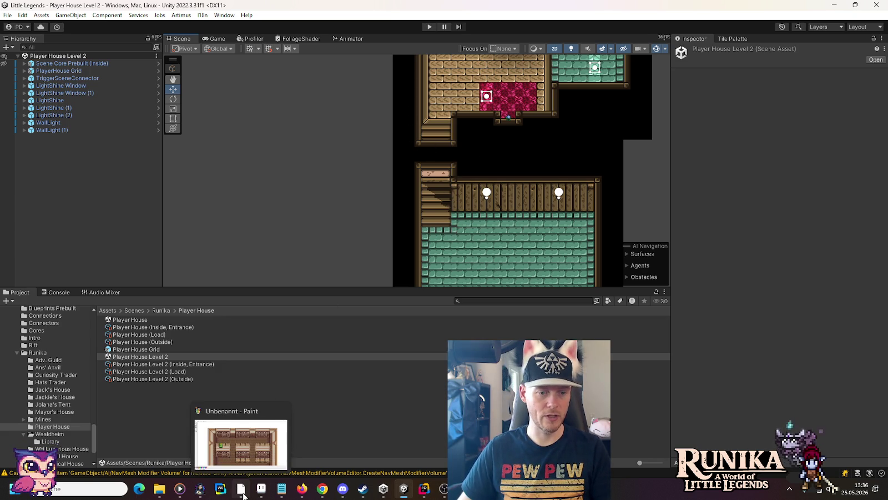
pyautogui.moveTo(510, 221)
pyautogui.mouseDown()
pyautogui.moveTo(506, 288)
pyautogui.moveTo(507, 194)
pyautogui.moveTo(503, 238)
pyautogui.mouseUp()
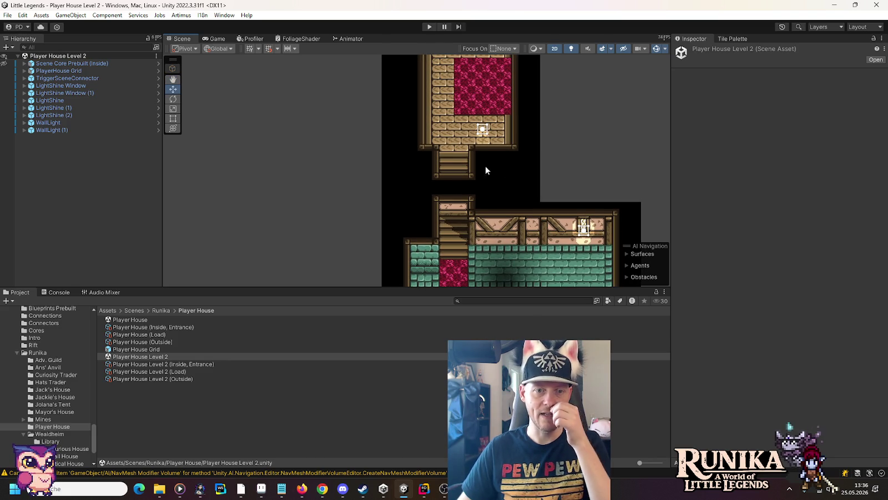
pyautogui.moveTo(434, 241)
pyautogui.mouseDown()
pyautogui.moveTo(457, 216)
pyautogui.moveTo(410, 229)
pyautogui.mouseUp()
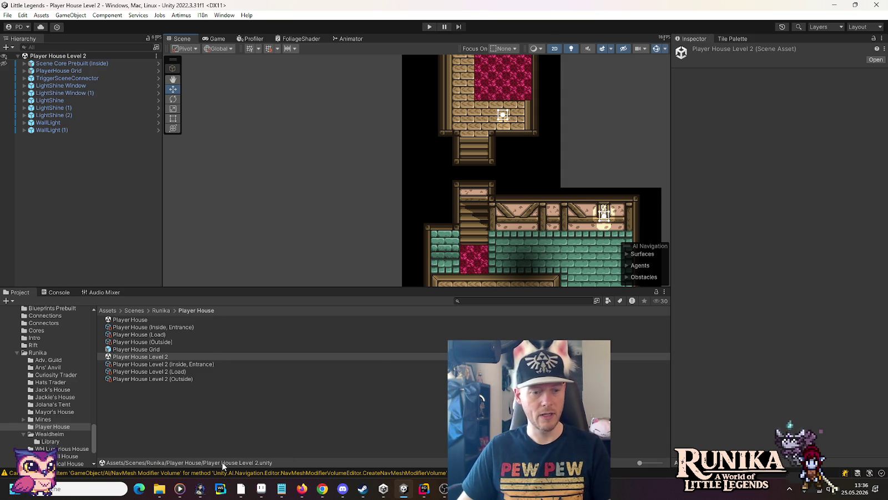
pyautogui.rightClick(248, 489)
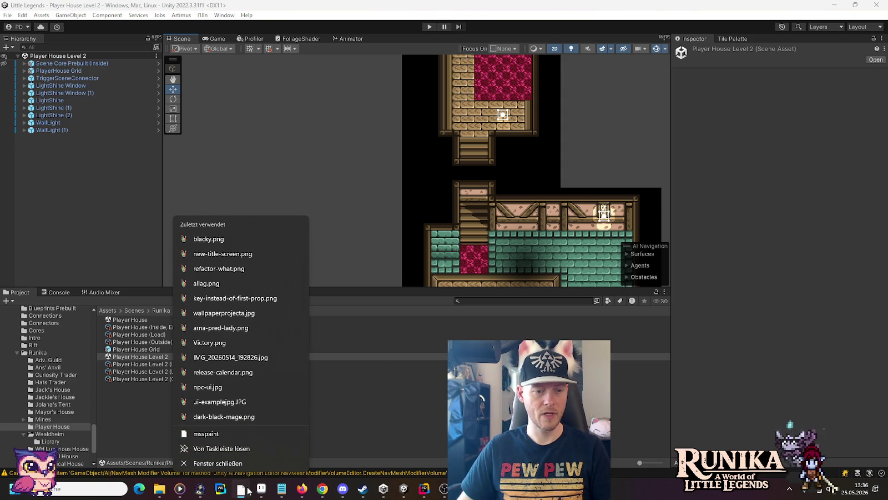
# - Close the old Paint image with Nicht speichern, paste into a fresh Paint, and minimize it
pyautogui.click(249, 490)
pyautogui.click(877, 5)
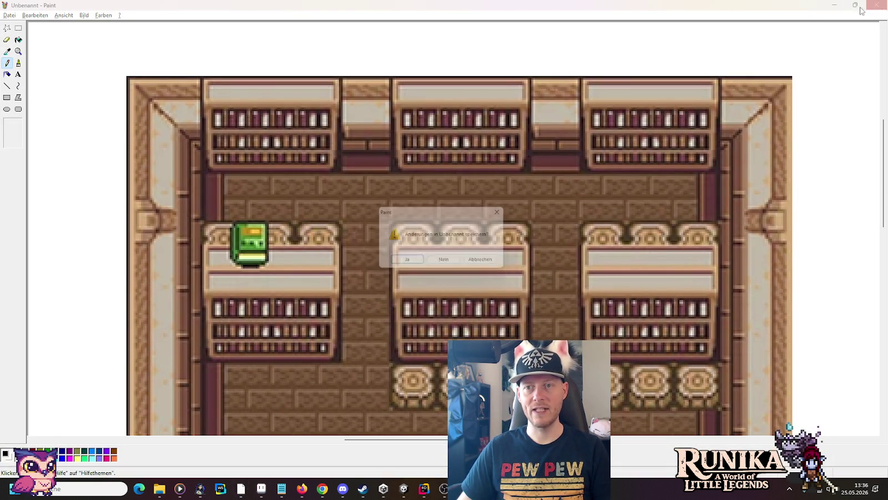
pyautogui.click(446, 267)
pyautogui.click(240, 488)
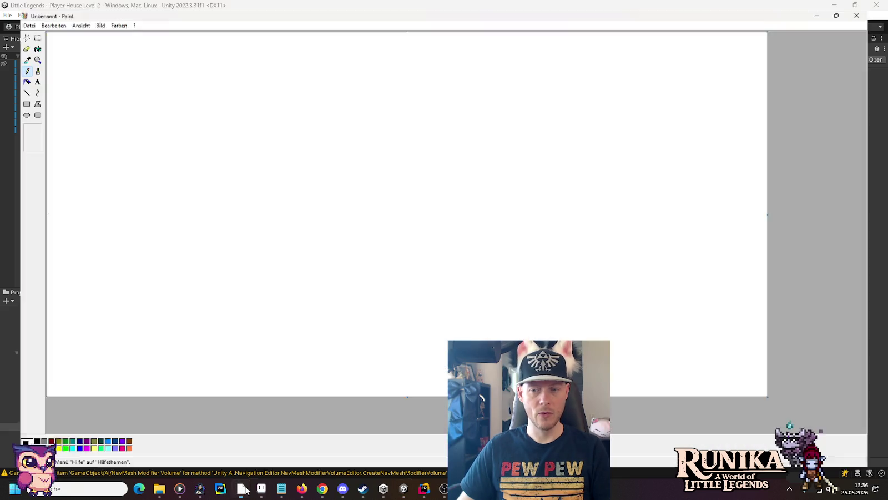
pyautogui.hotkey('ctrl', 'v')
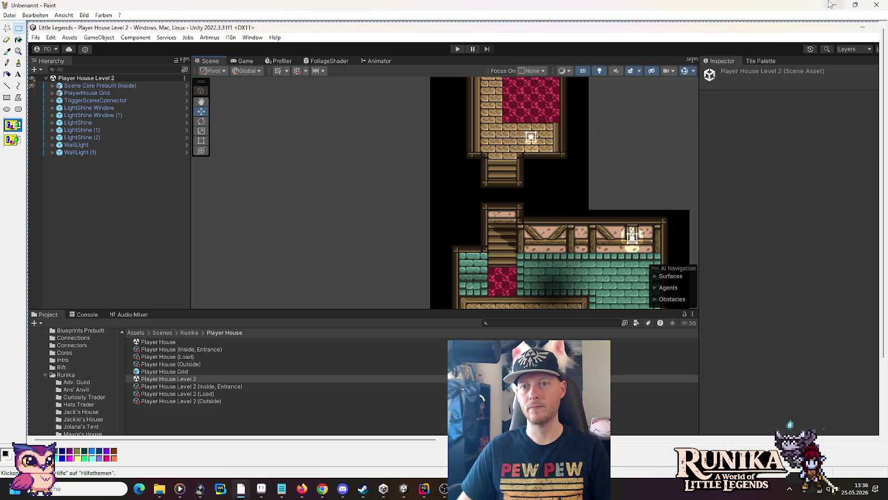
pyautogui.click(833, 5)
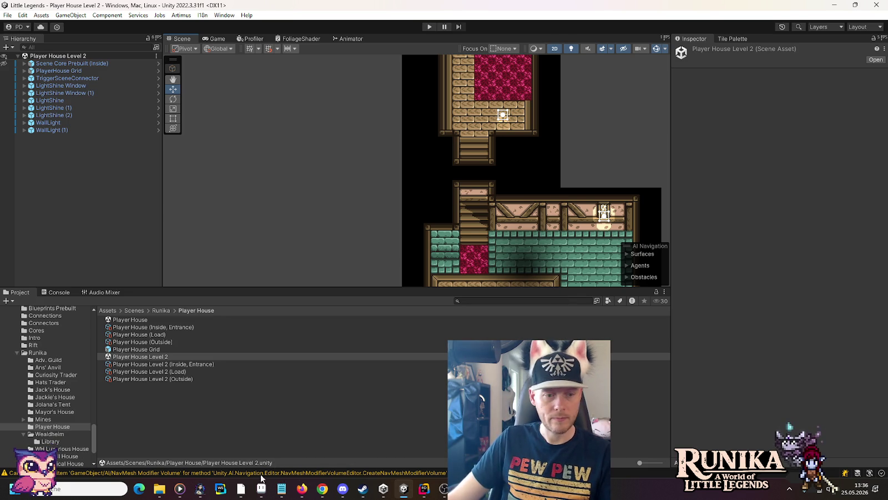
# - Open another blank Paint window and move it aside to the other screen
pyautogui.rightClick(242, 489)
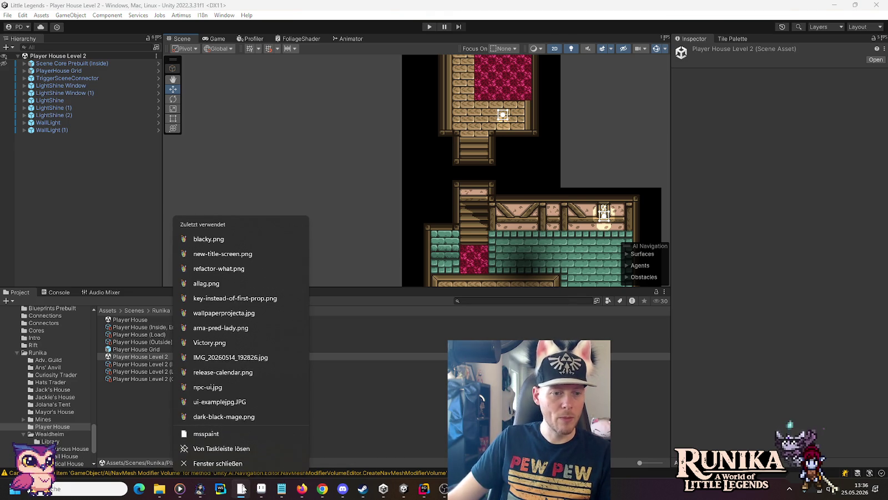
pyautogui.click(216, 434)
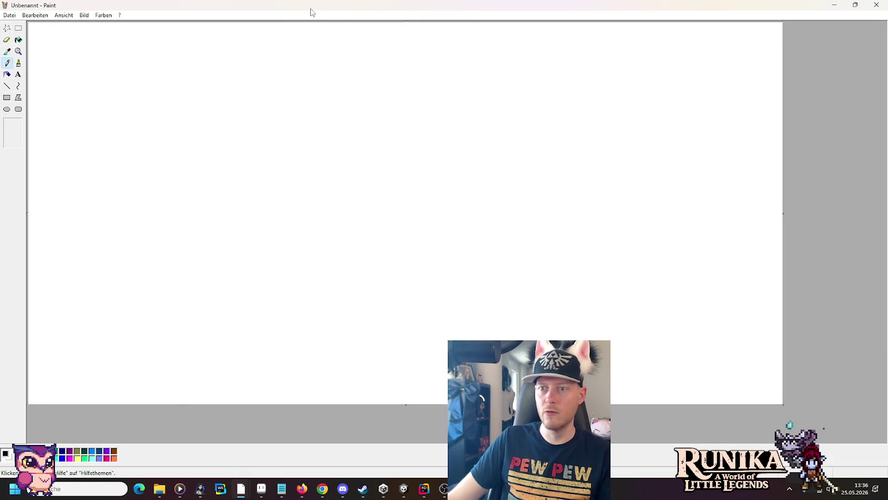
pyautogui.moveTo(311, 12); pyautogui.dragTo(887, 77)
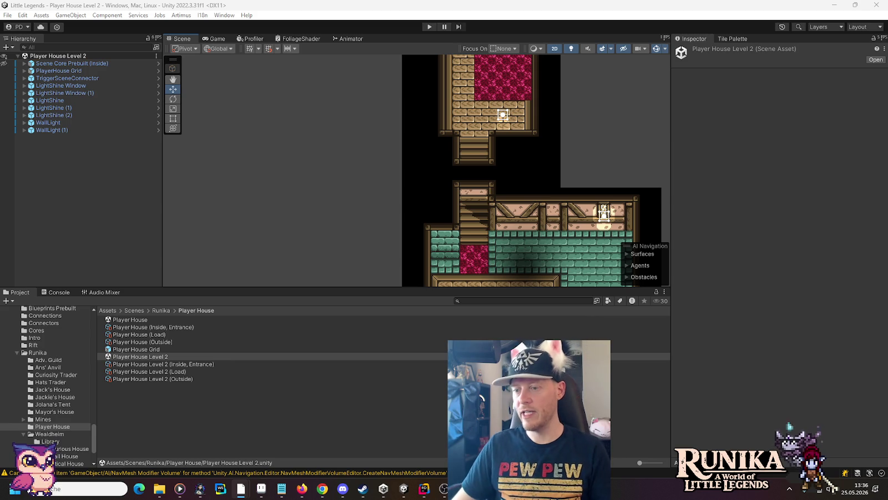
pyautogui.press('super+shift+Right')
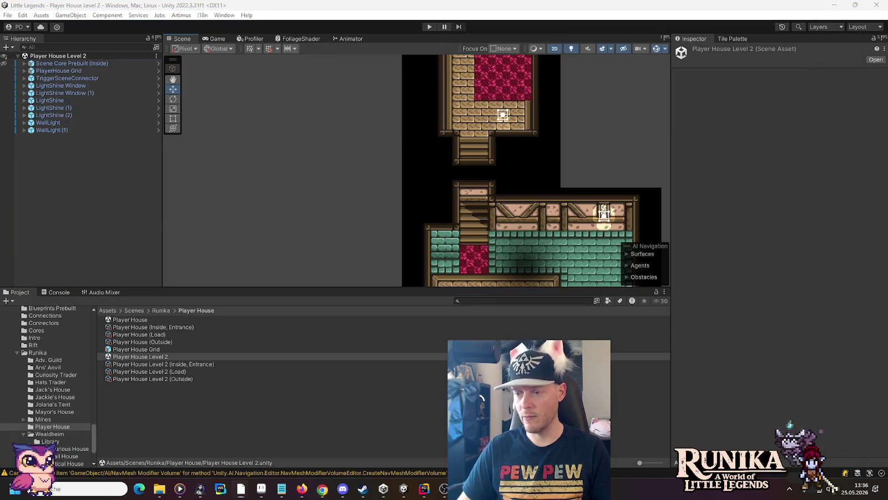
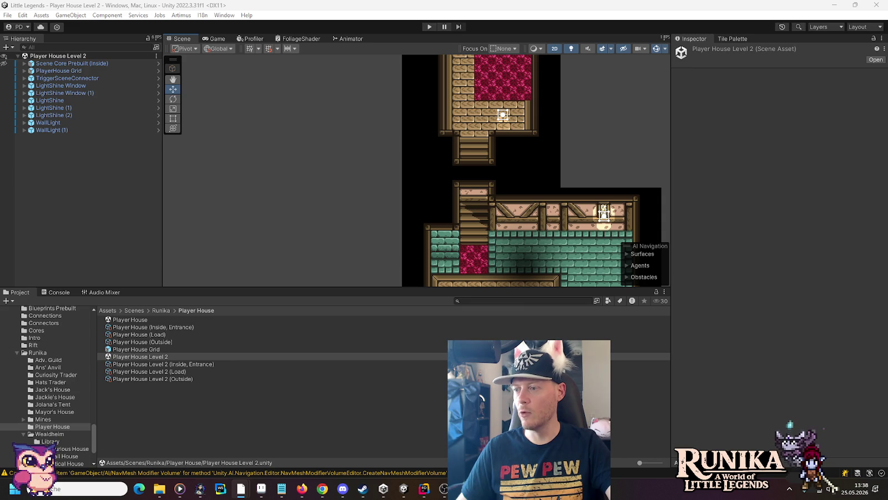
# - Drag the Paint page-view graph over Unity, then bring the browser's itch.io asset page forward
pyautogui.moveTo(887, 92); pyautogui.dragTo(494, 89)
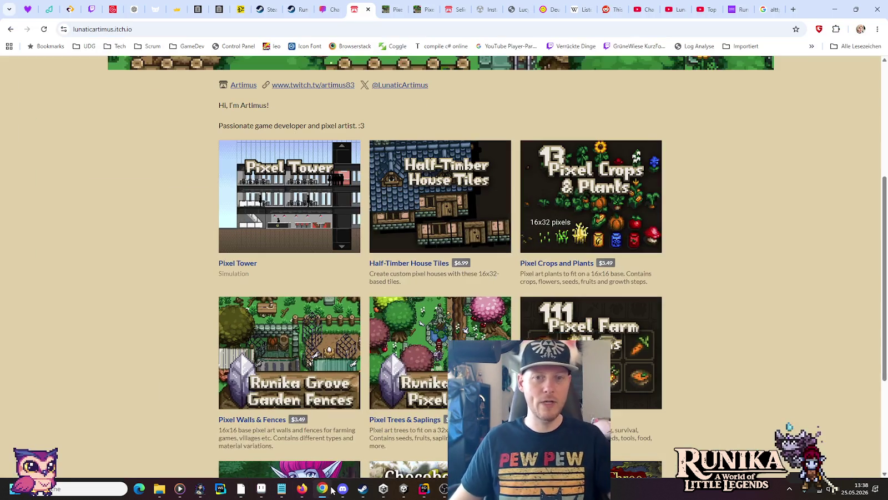
pyautogui.click(321, 488)
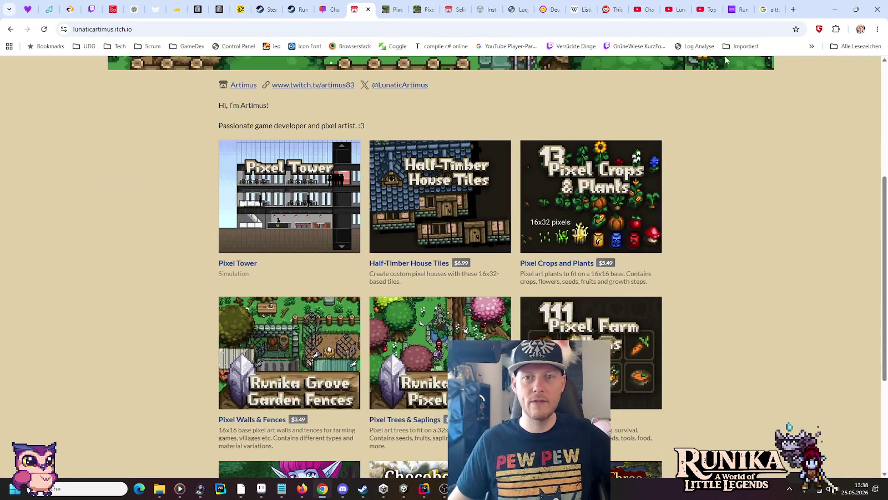
# - On the Runika Steam tab, dismiss the translation offer and set the store language to Français
pyautogui.click(299, 8)
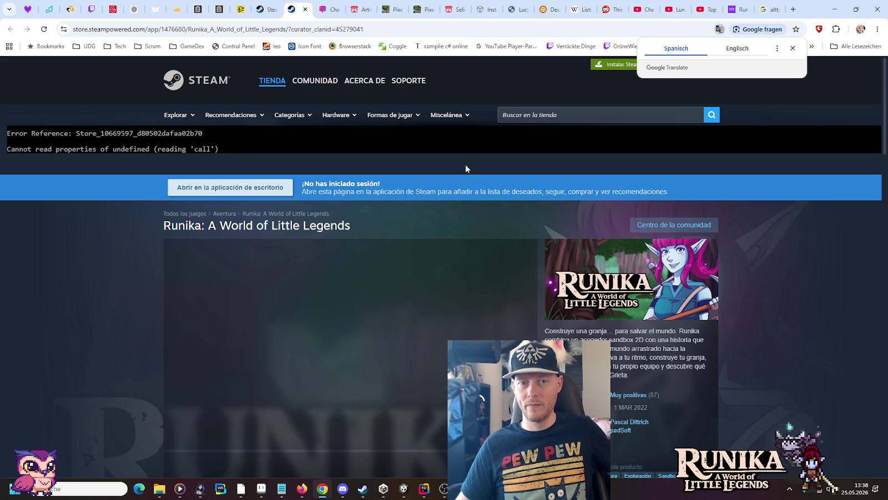
pyautogui.click(783, 178)
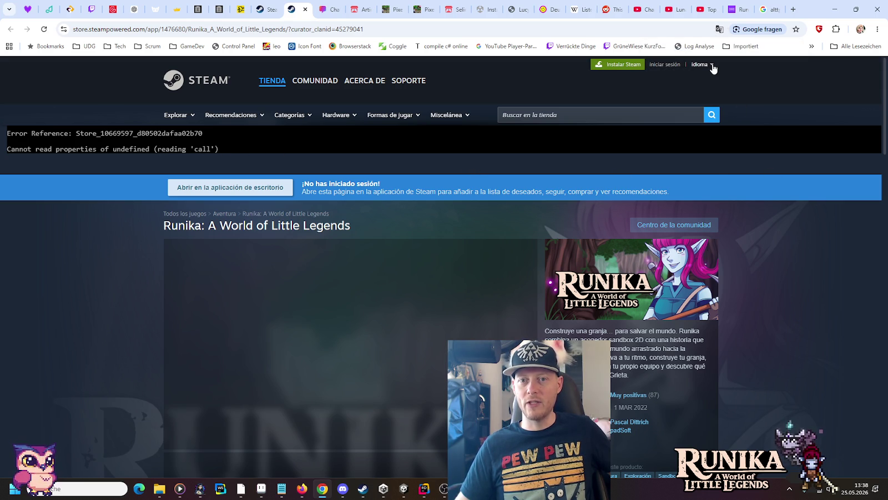
pyautogui.click(713, 65)
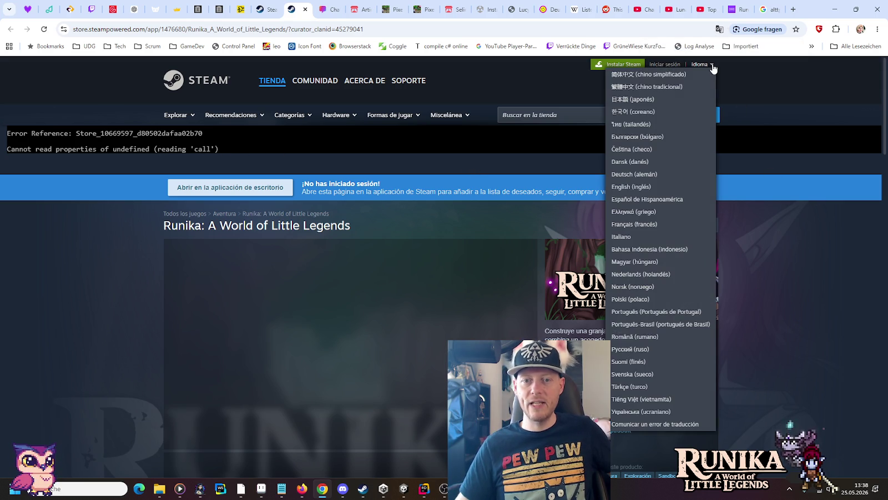
pyautogui.click(683, 224)
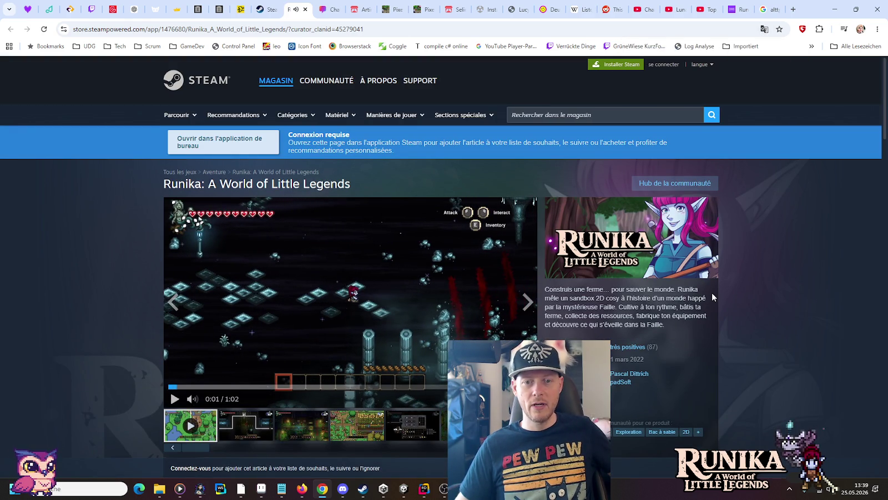
# - Scroll through Runika's French page, briefly highlighting the short description while reading
pyautogui.scroll(-1, 711, 292)
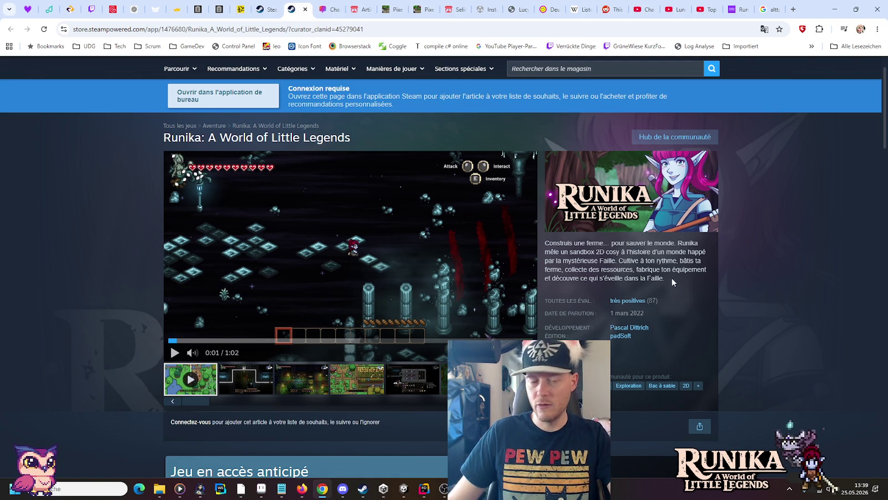
pyautogui.moveTo(671, 280); pyautogui.dragTo(578, 248)
pyautogui.click(578, 248)
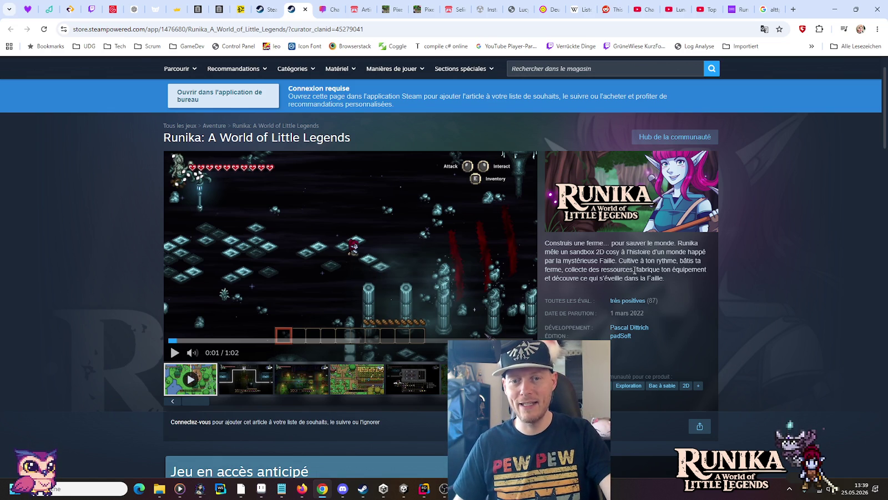
pyautogui.scroll(-4, 635, 271)
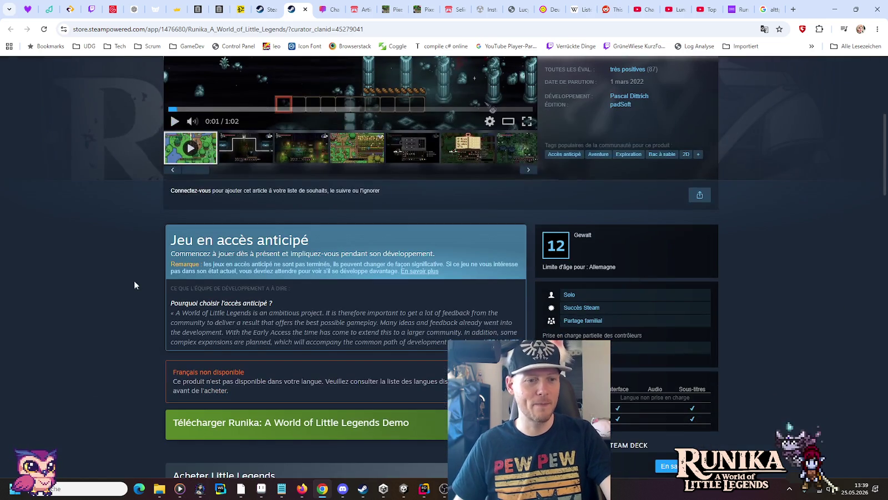
pyautogui.scroll(-3, 139, 288)
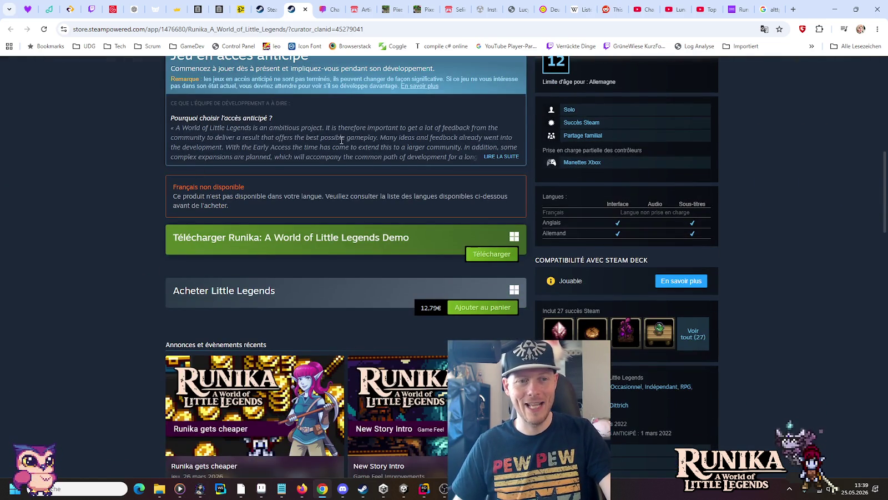
pyautogui.scroll(-2, 94, 178)
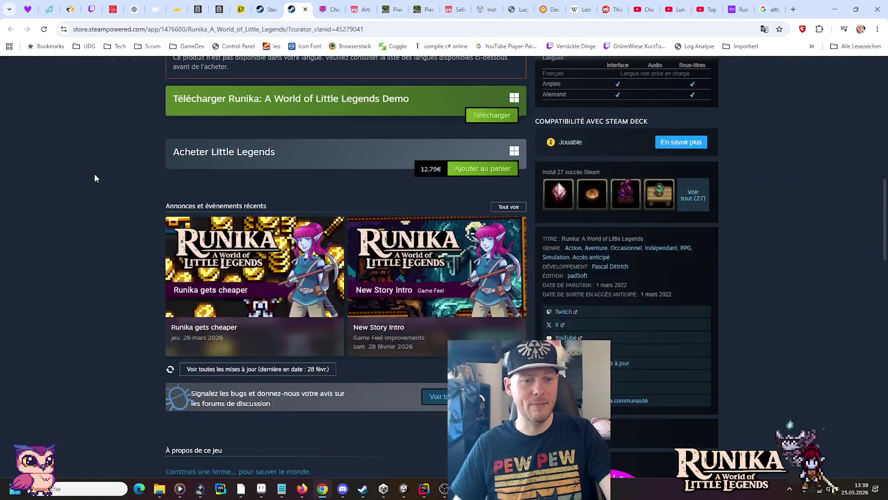
pyautogui.scroll(-6, 94, 178)
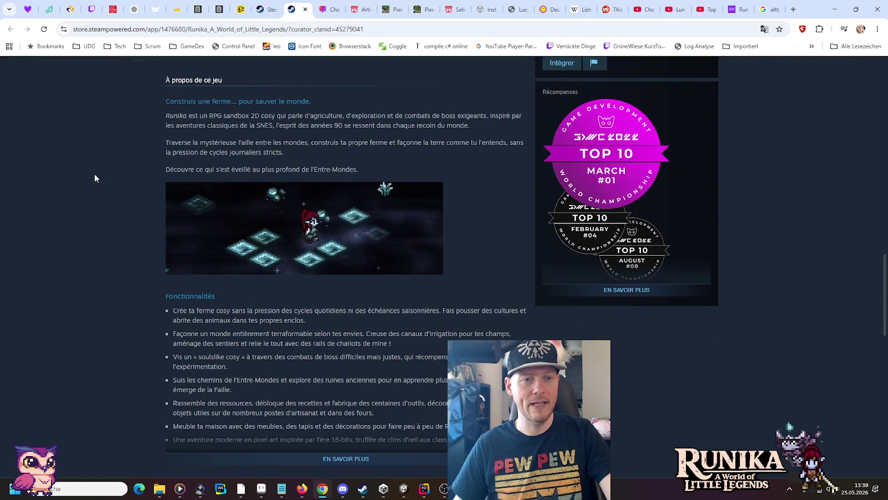
# - Expand the Récompenses details and full Fonctionnalités list, then toggle the wishlist and Follow buttons
pyautogui.click(605, 290)
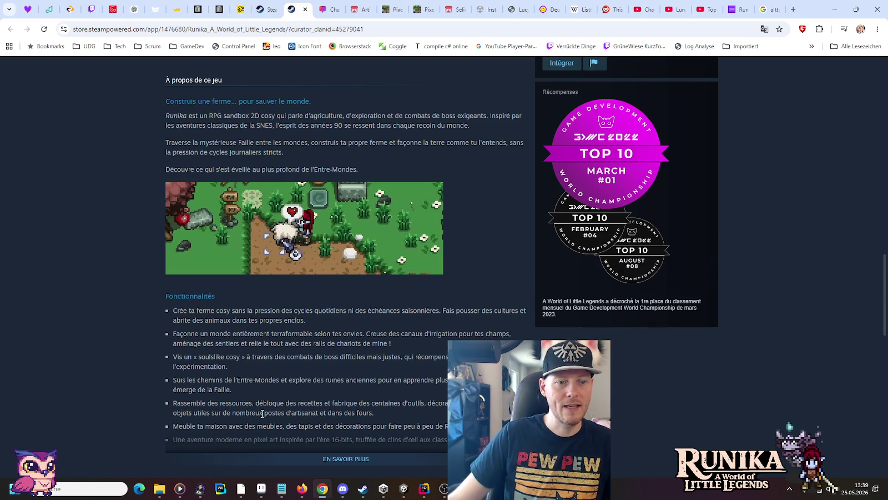
pyautogui.click(333, 458)
pyautogui.scroll(-1, 315, 265)
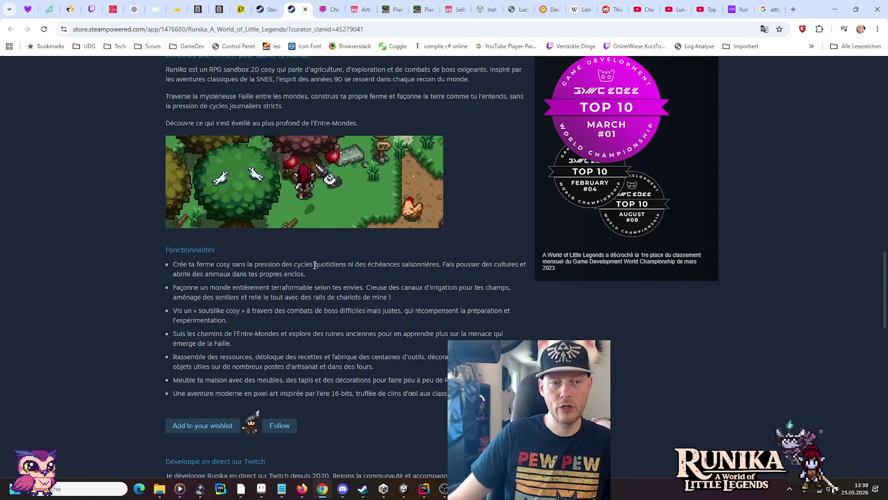
pyautogui.click(203, 425)
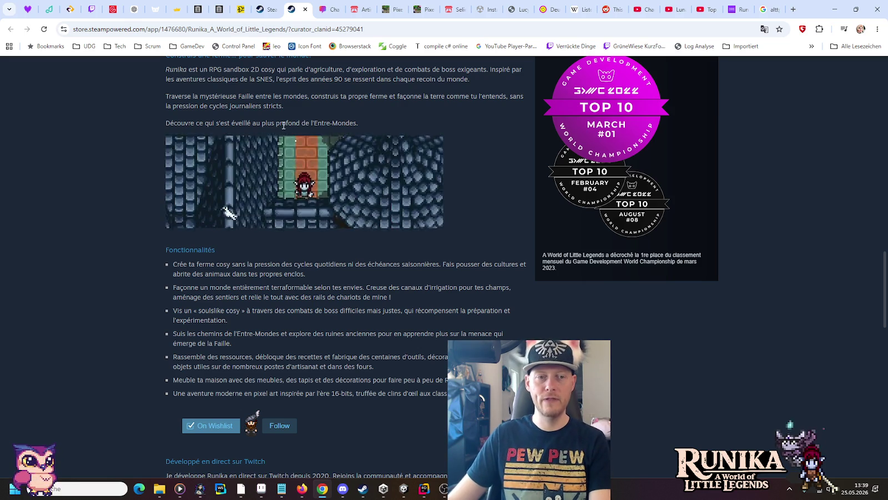
pyautogui.click(279, 425)
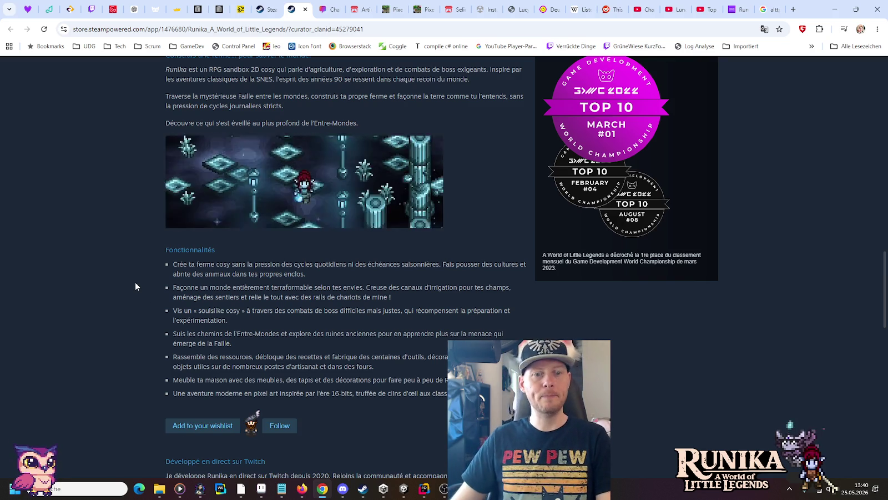
pyautogui.scroll(2, 136, 283)
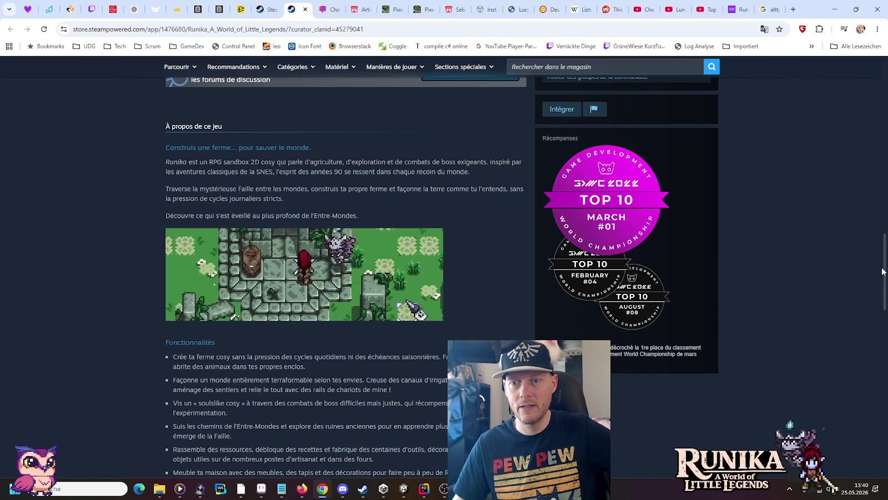
pyautogui.moveTo(883, 271); pyautogui.dragTo(882, 83)
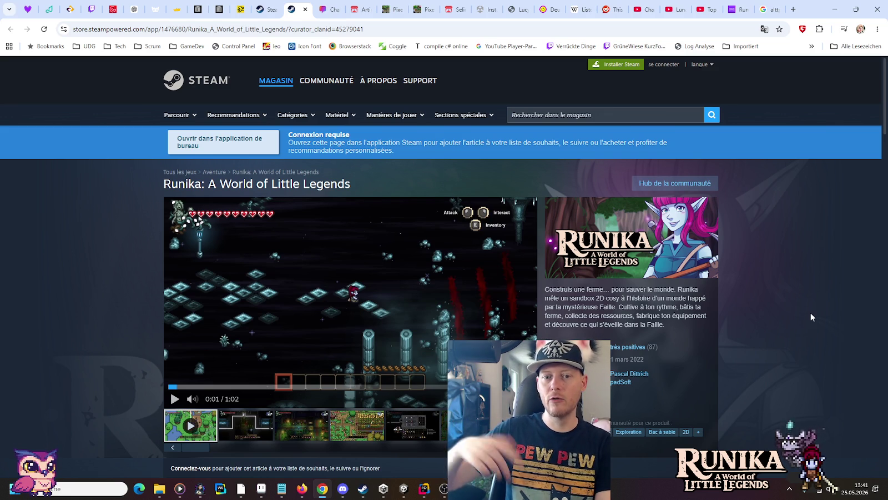
pyautogui.scroll(-8, 810, 317)
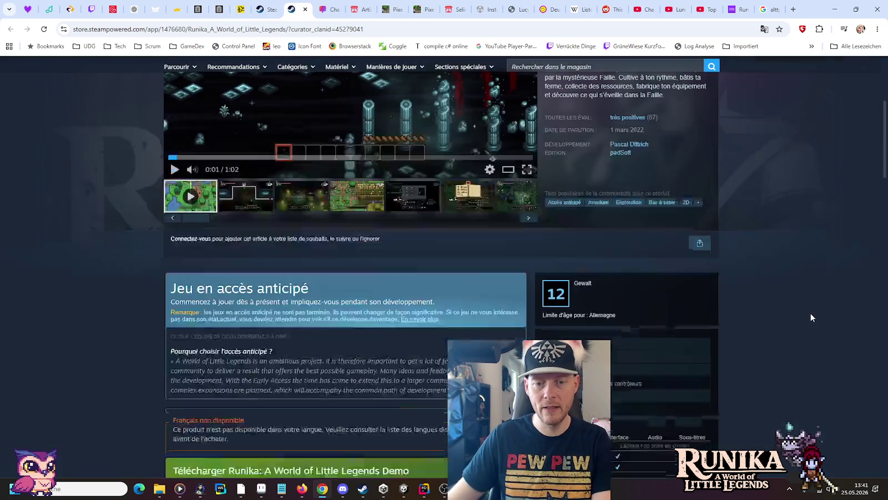
pyautogui.scroll(-3, 810, 317)
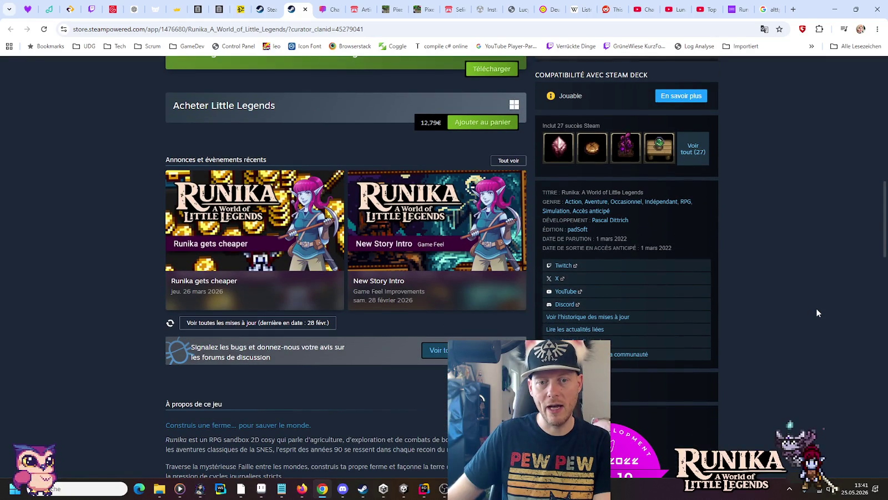
pyautogui.scroll(-2, 817, 312)
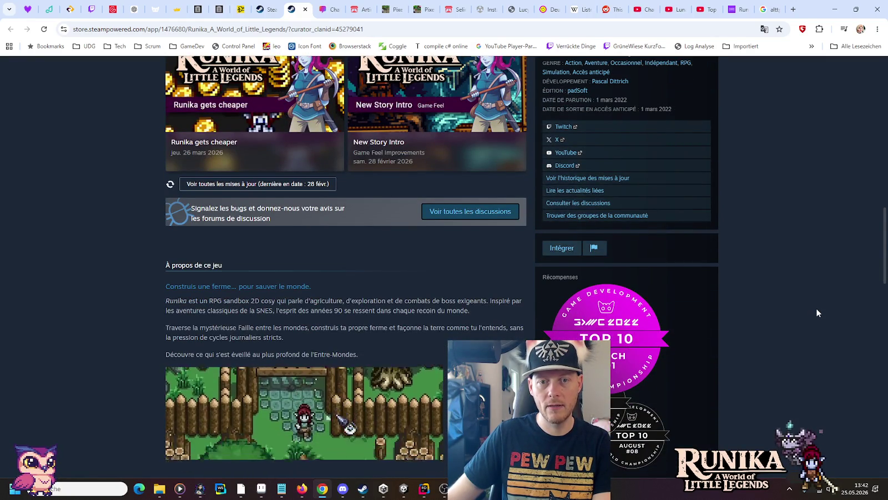
pyautogui.scroll(3, 816, 312)
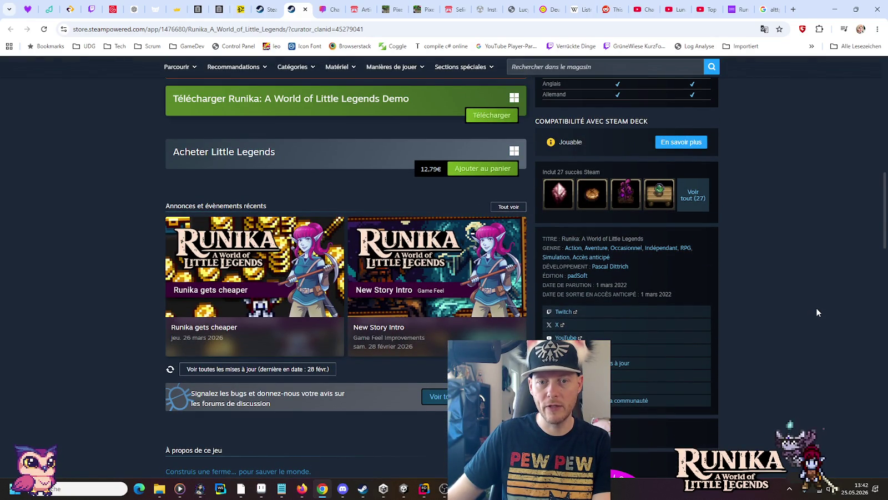
pyautogui.scroll(2, 817, 309)
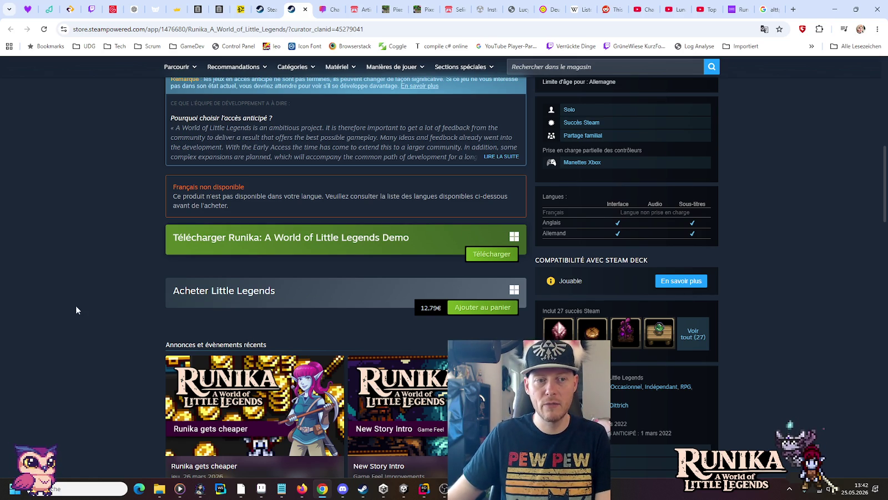
pyautogui.scroll(-5, 103, 315)
pyautogui.scroll(1, 147, 319)
pyautogui.scroll(4, 148, 320)
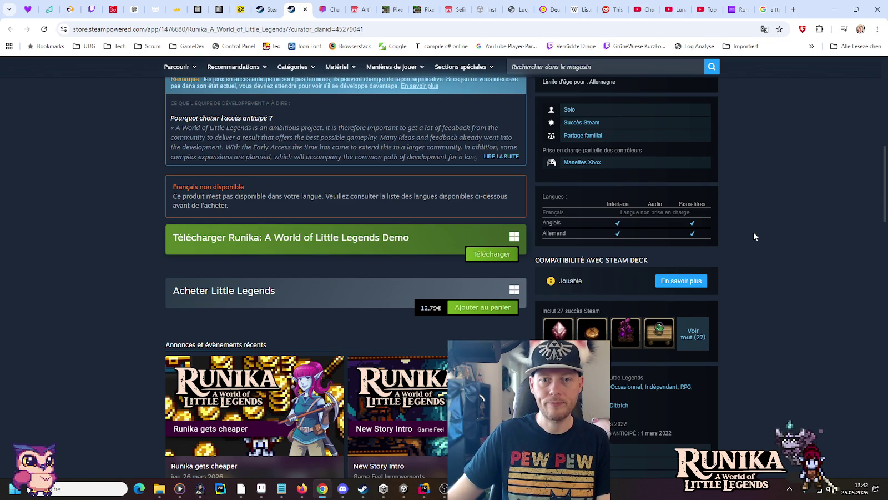
pyautogui.scroll(10, 753, 237)
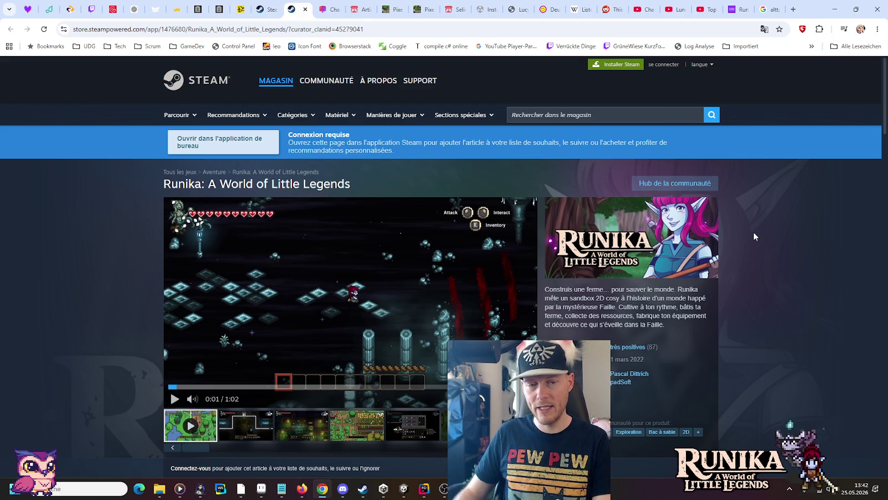
pyautogui.click(831, 13)
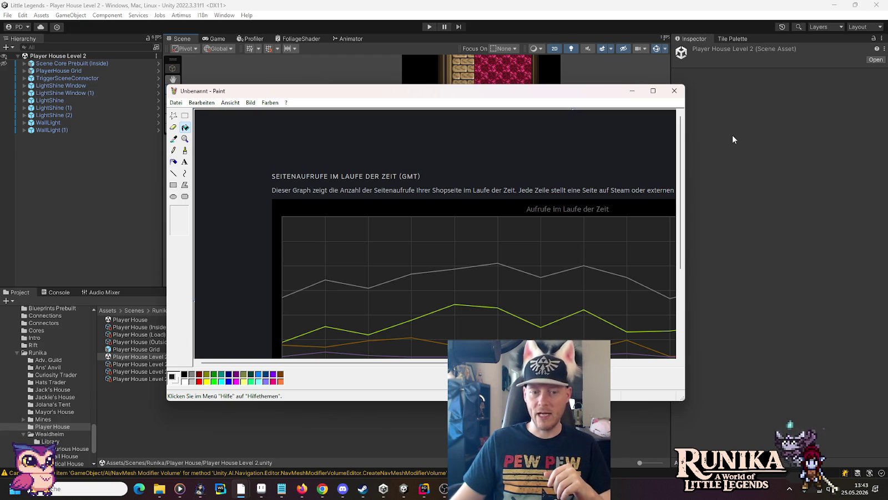
# - Switch to the Steam client showing the When We Arrive store page
pyautogui.click(362, 488)
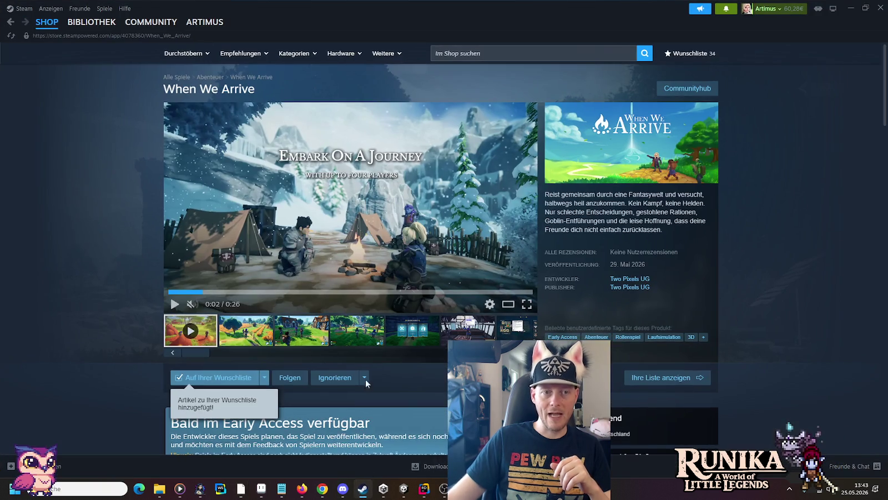
# - Scroll through the wishlisted When We Arrive page, then navigate back to the Steam store front
pyautogui.scroll(-10, 101, 189)
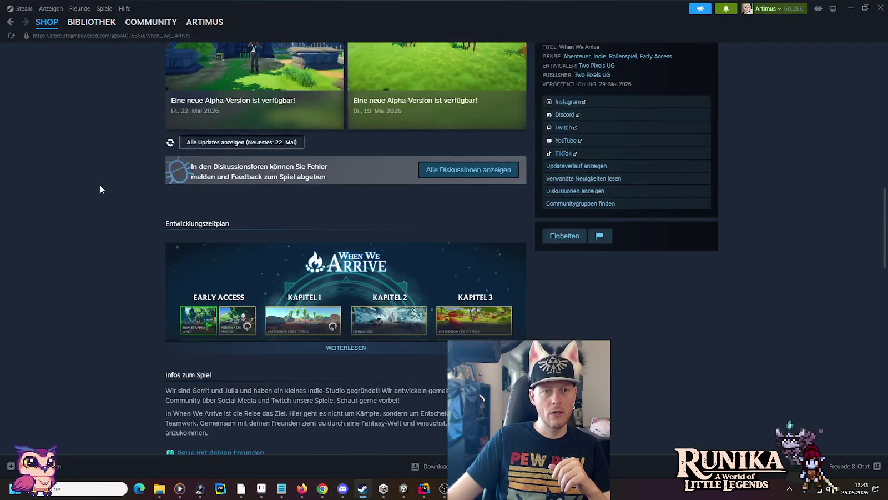
pyautogui.scroll(-15, 100, 189)
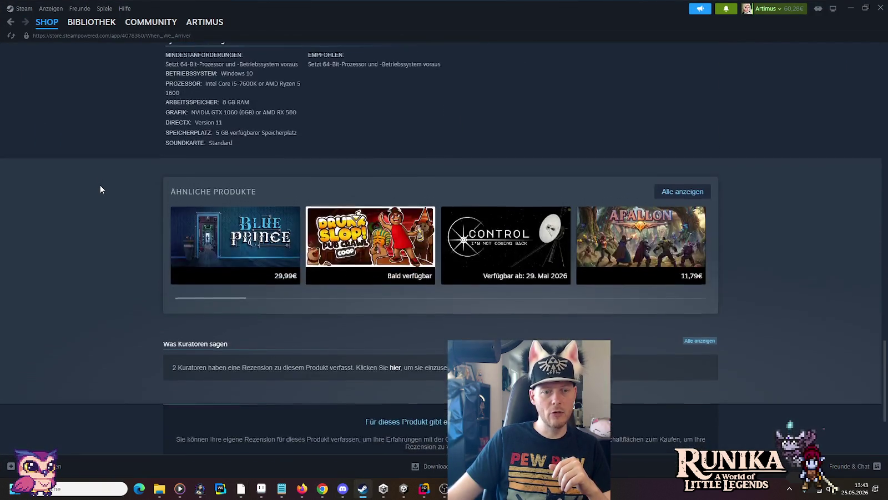
pyautogui.scroll(-1, 100, 189)
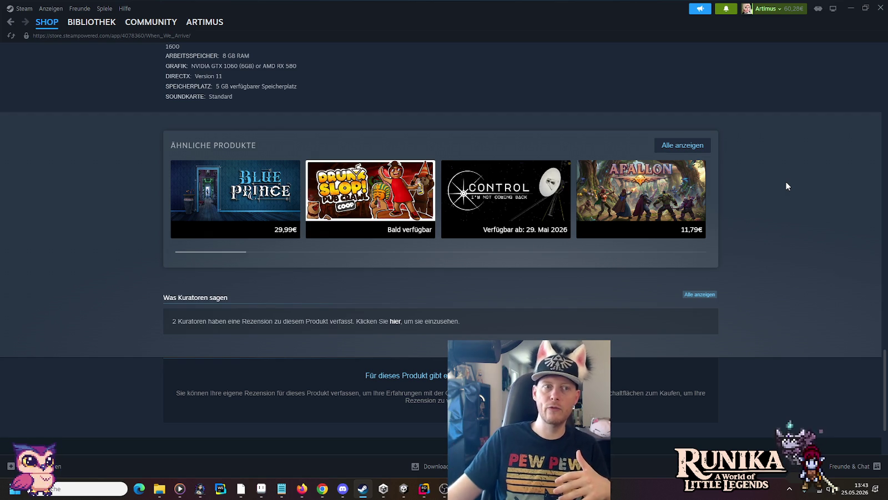
pyautogui.hotkey('alt', 'Left')
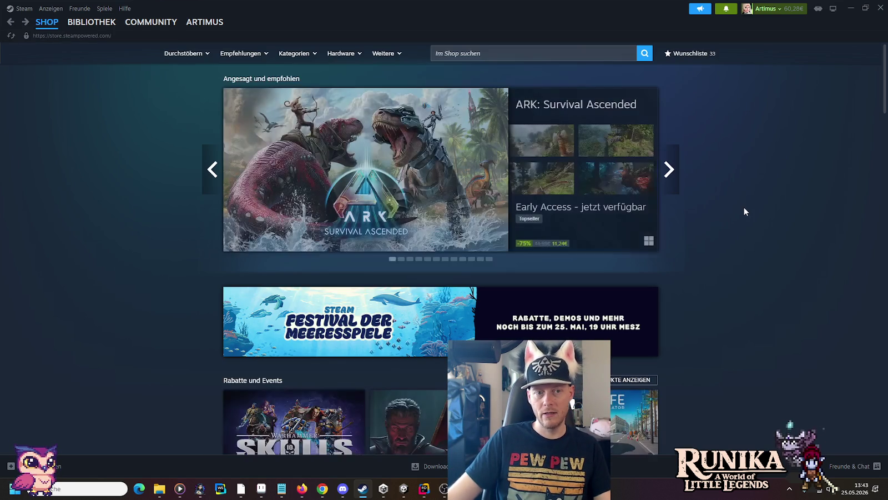
pyautogui.hotkey('alt', 'Right')
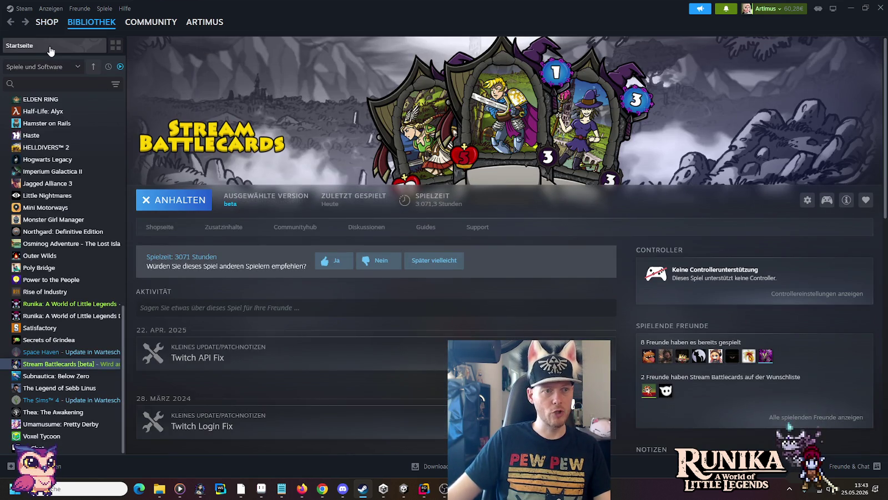
# - From Steam's Startseite, return to the browser and scroll Runika's French page, selecting its short description
pyautogui.click(49, 51)
pyautogui.click(322, 489)
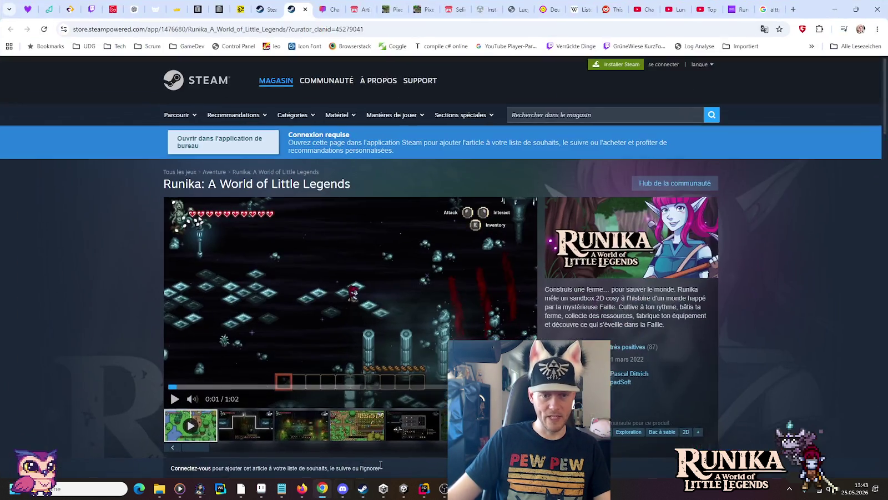
pyautogui.scroll(-15, 381, 465)
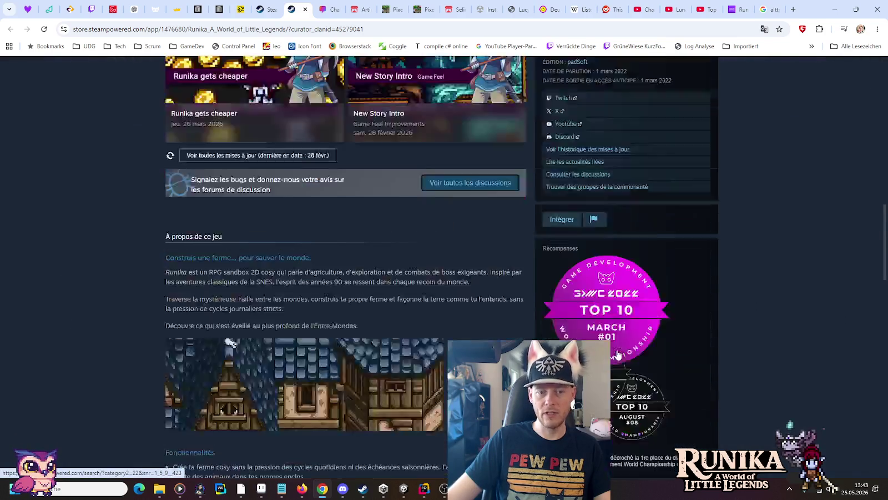
pyautogui.scroll(-5, 618, 354)
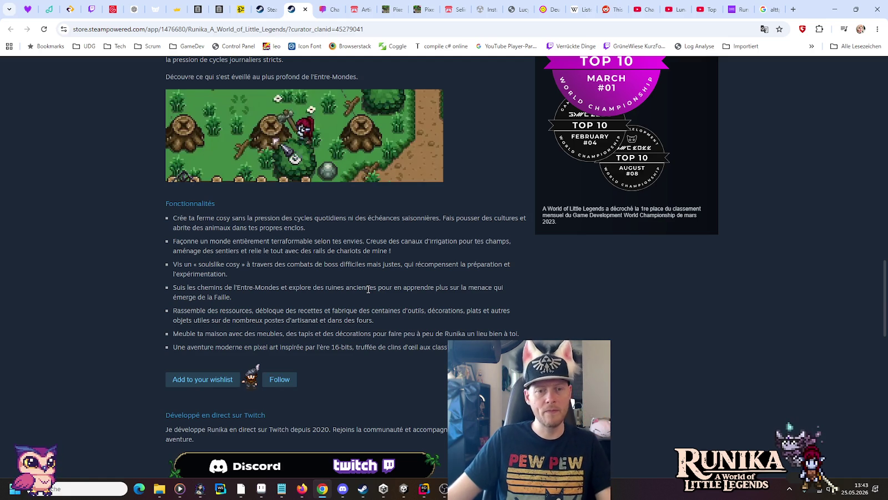
pyautogui.scroll(3, 869, 228)
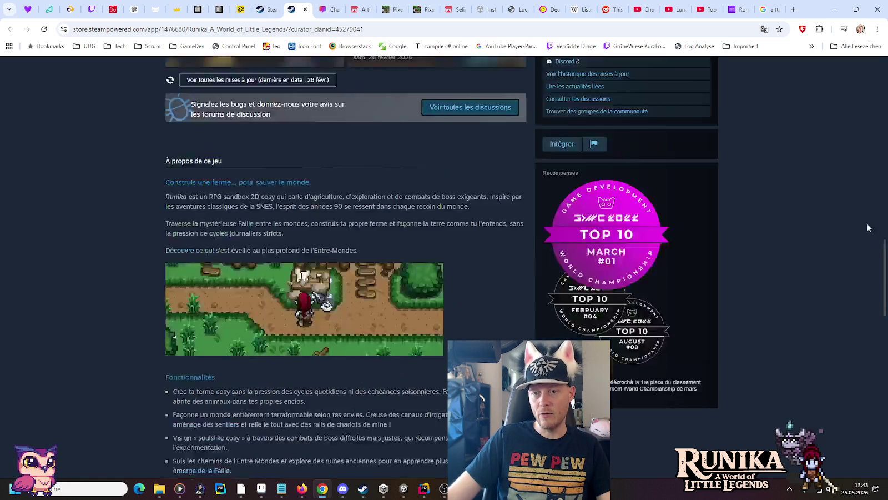
pyautogui.scroll(15, 867, 222)
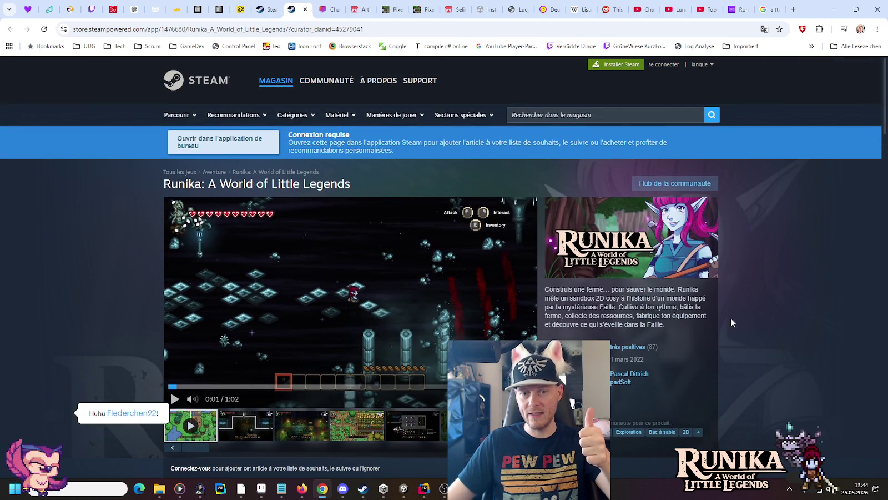
pyautogui.moveTo(672, 324)
pyautogui.mouseDown()
pyautogui.moveTo(555, 312)
pyautogui.moveTo(546, 295)
pyautogui.mouseUp()
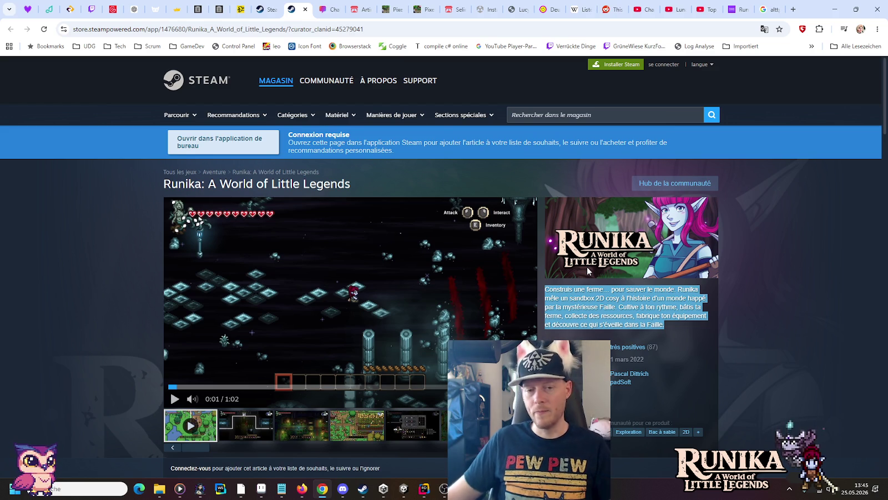
# - Show the Paint page-views graph maximized, then minimize Paint and return to Firefox's Runika page
pyautogui.moveTo(248, 489)
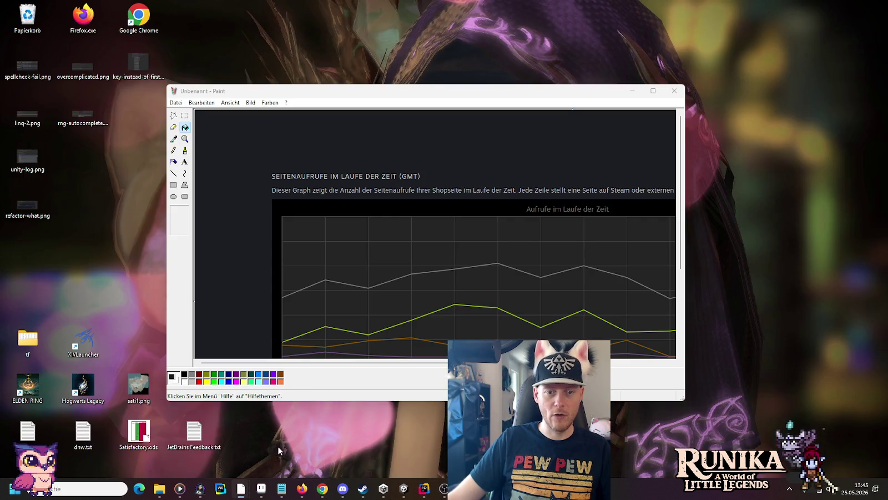
pyautogui.click(277, 445)
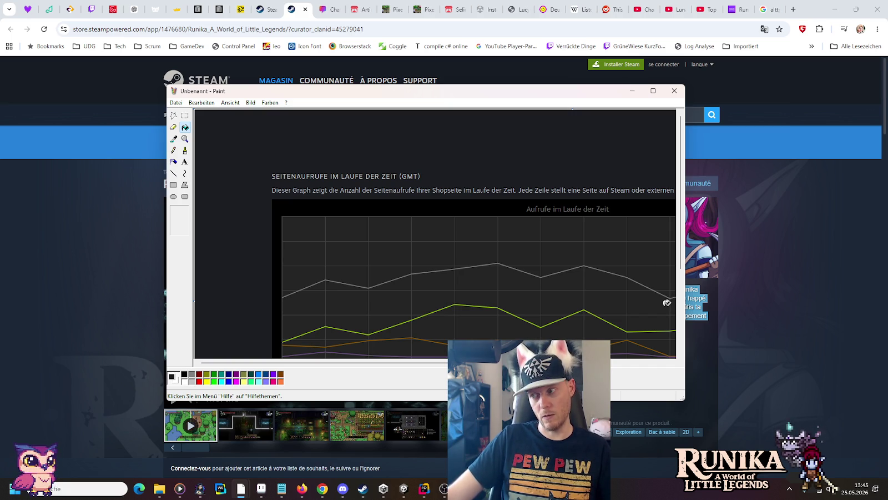
pyautogui.click(653, 91)
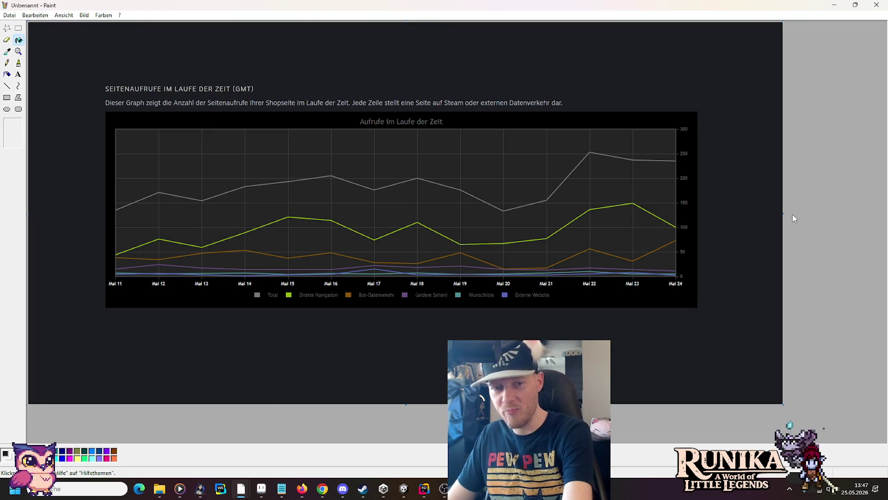
pyautogui.click(835, 4)
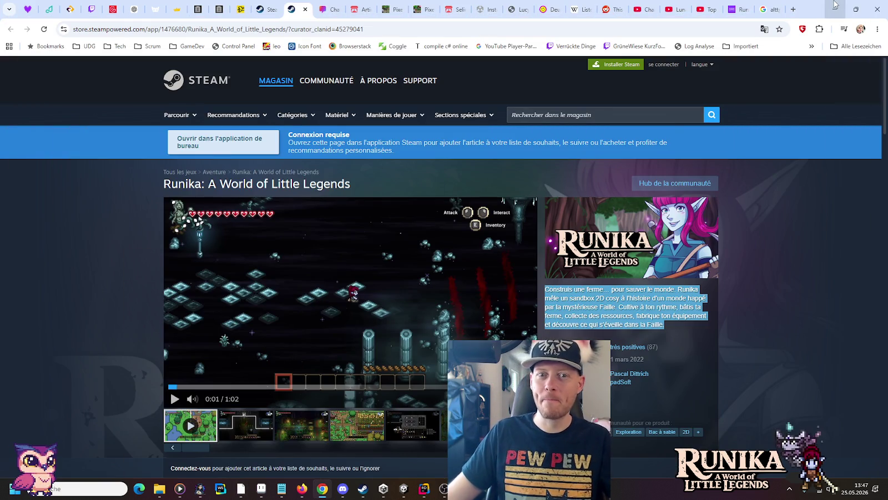
pyautogui.click(302, 488)
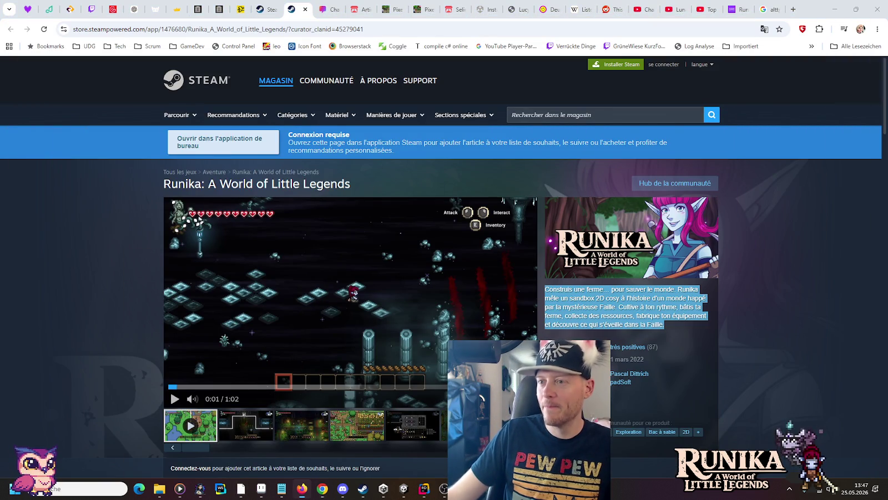